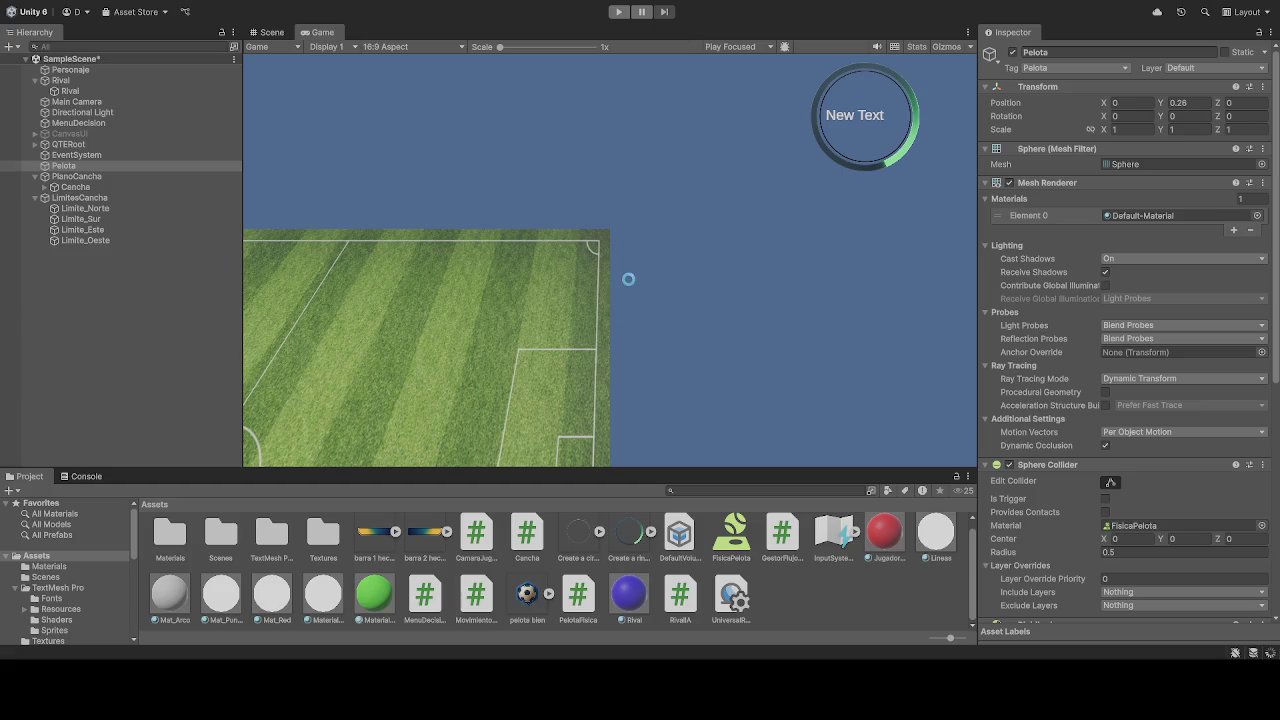
- Play and stop a quick test run of the match, then select the Personaje player cube
{"action": "left_click", "coordinate": [618, 11]}
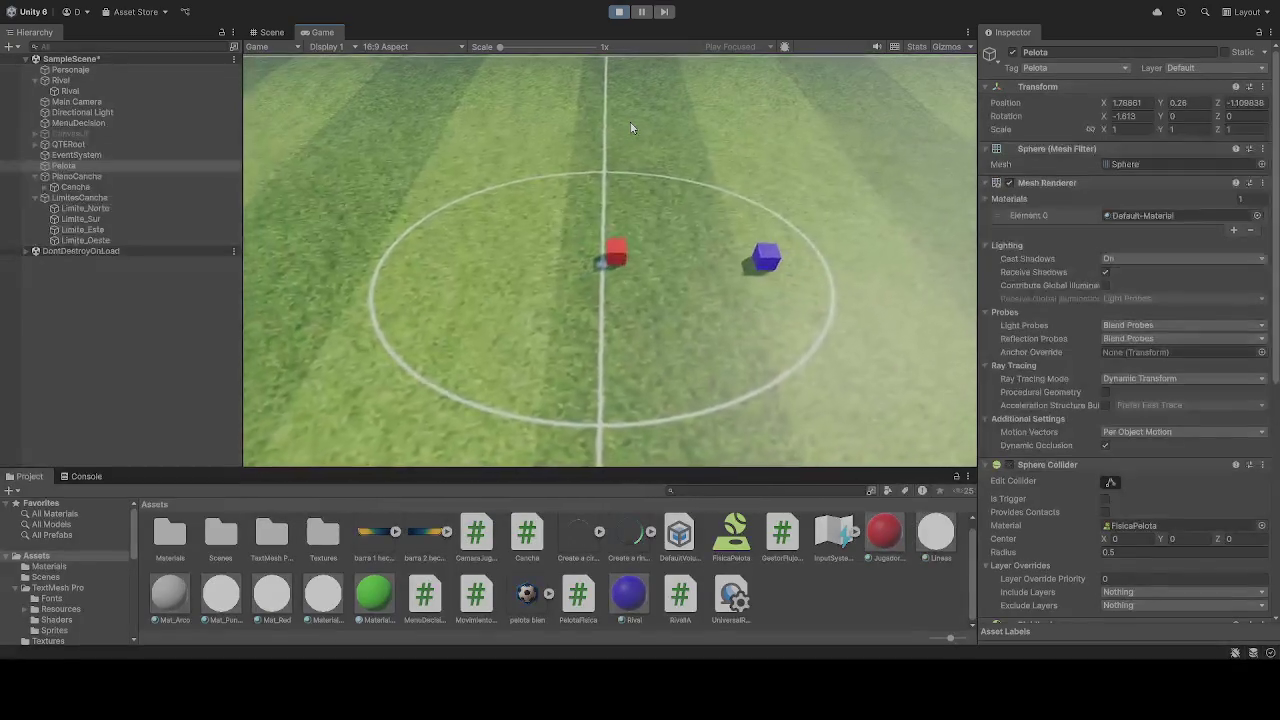
{"action": "left_click", "coordinate": [619, 11]}
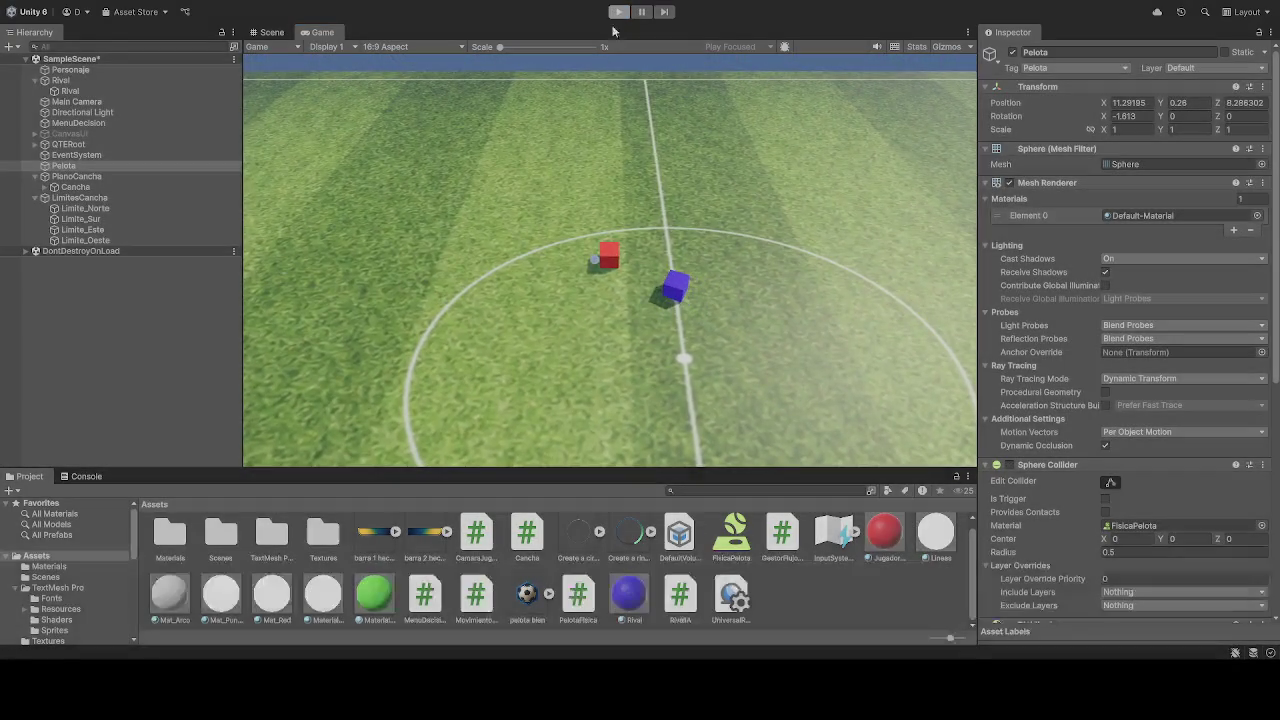
{"action": "left_click", "coordinate": [70, 70]}
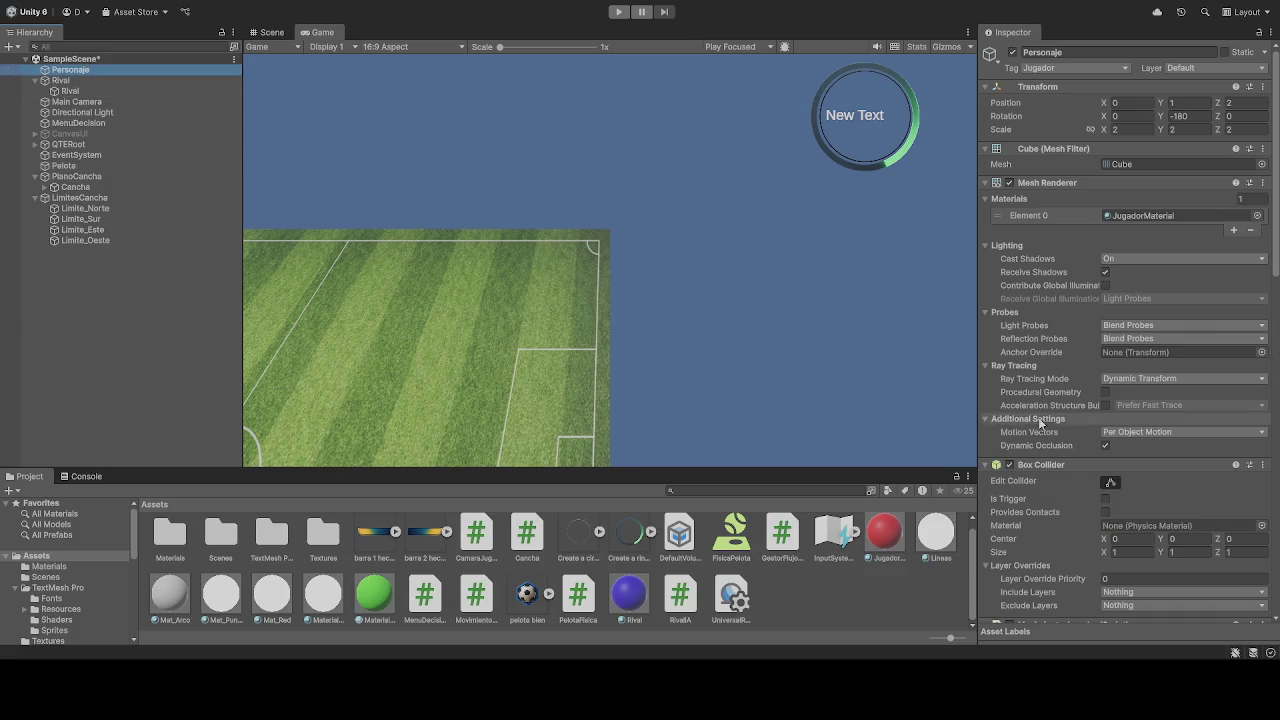
- Check Personaje's Rigidbody Freeze Rotation on X, Y and Z, then start another test run
{"action": "scroll", "coordinate": [1068, 428], "scroll_direction": "down", "scroll_amount": 3}
{"action": "scroll", "coordinate": [1068, 428], "scroll_direction": "down", "scroll_amount": 10}
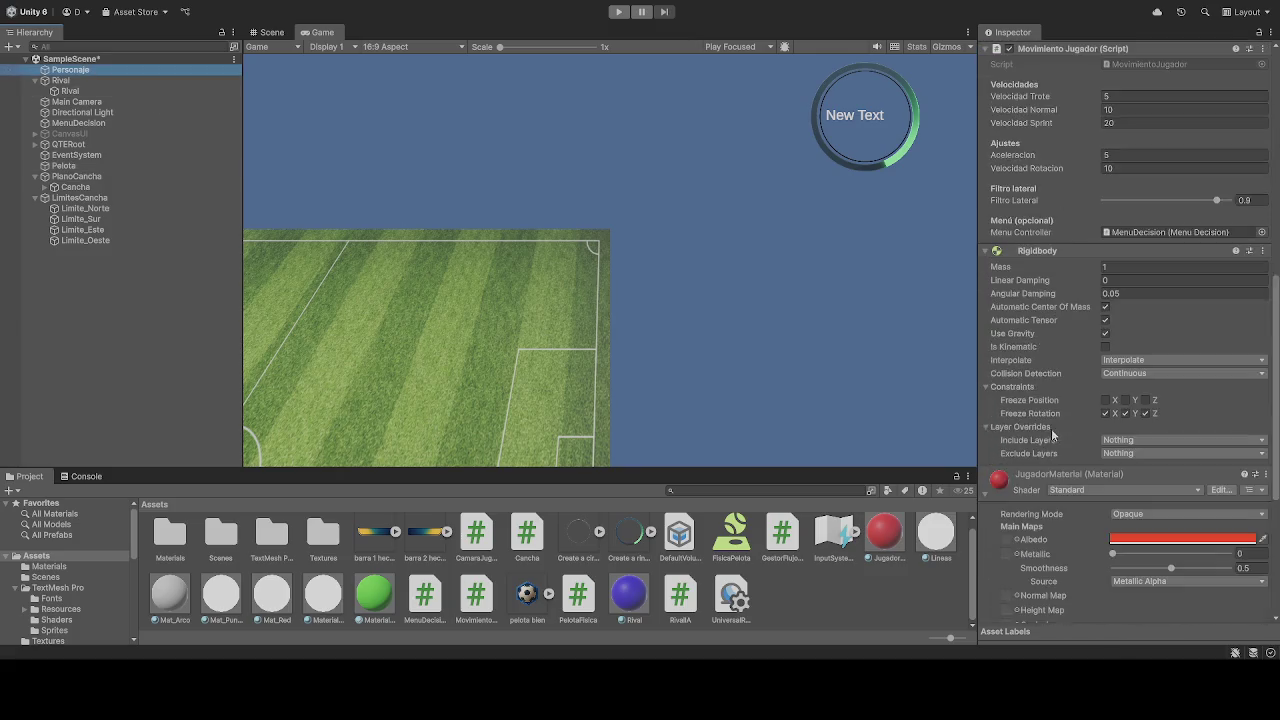
{"action": "scroll", "coordinate": [1049, 432], "scroll_direction": "up", "scroll_amount": 6}
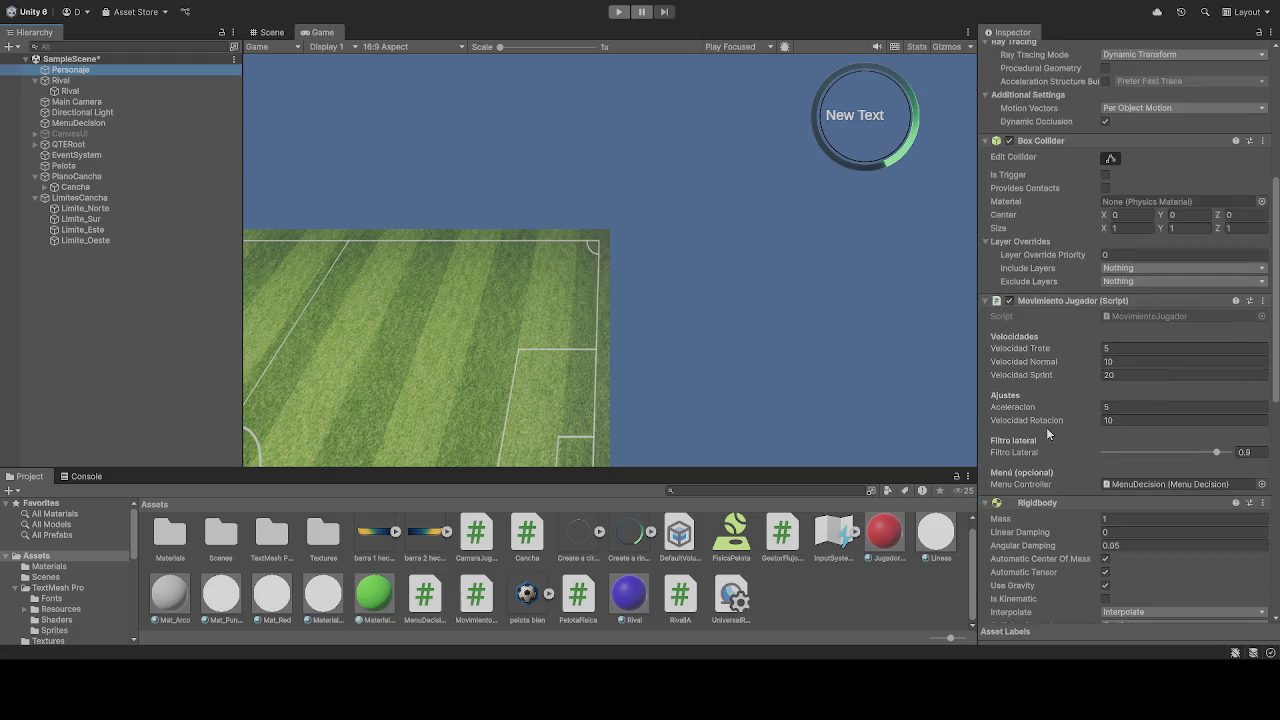
{"action": "scroll", "coordinate": [1049, 432], "scroll_direction": "up", "scroll_amount": 5}
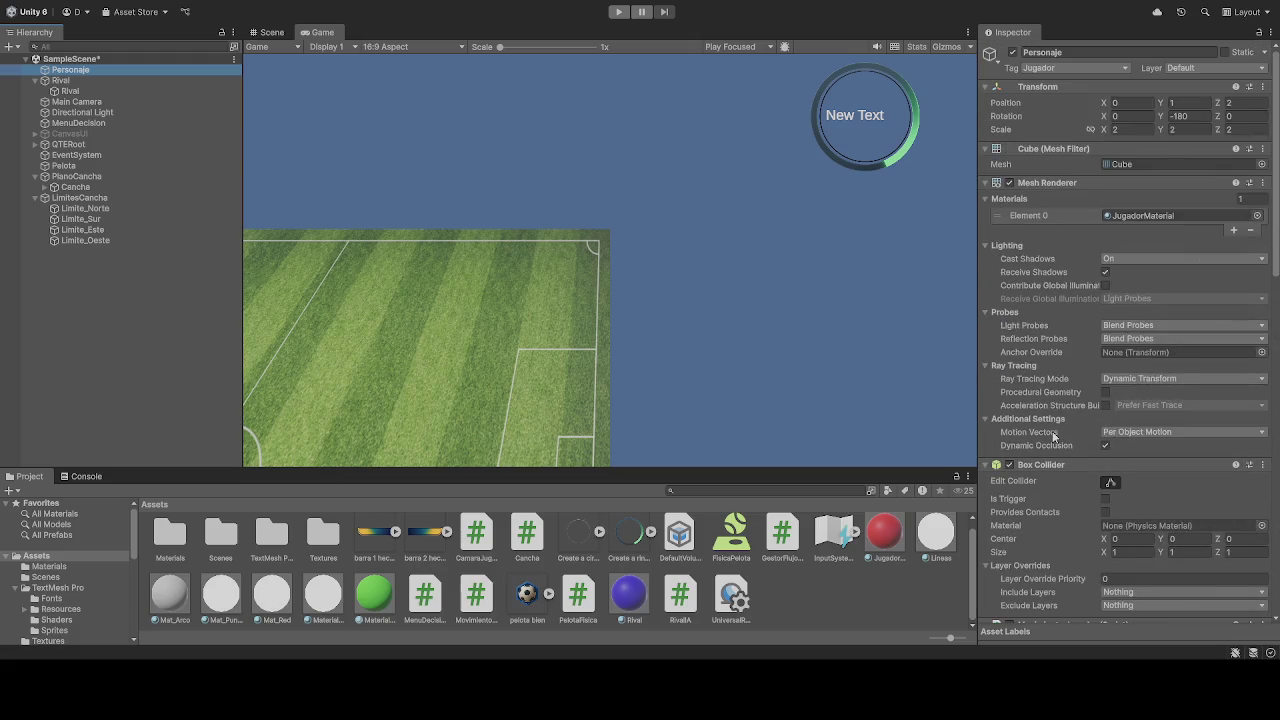
{"action": "scroll", "coordinate": [1052, 431], "scroll_direction": "down", "scroll_amount": 15}
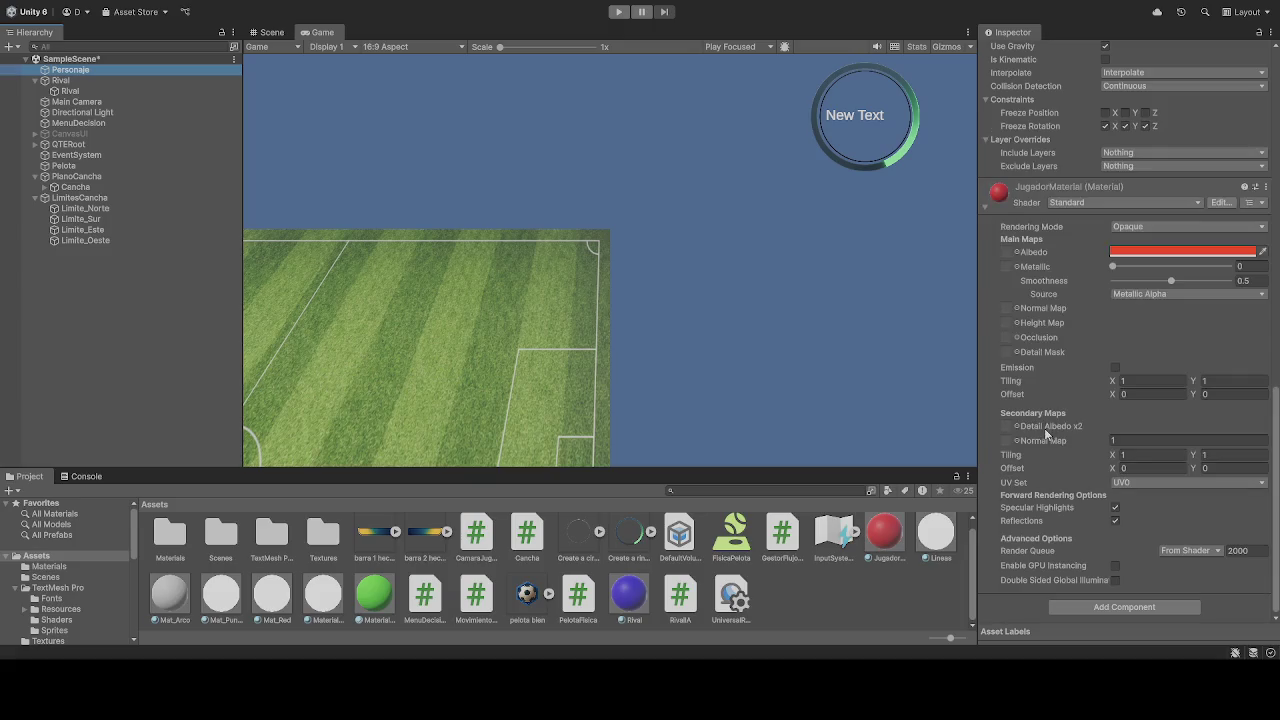
{"action": "left_click", "coordinate": [619, 11]}
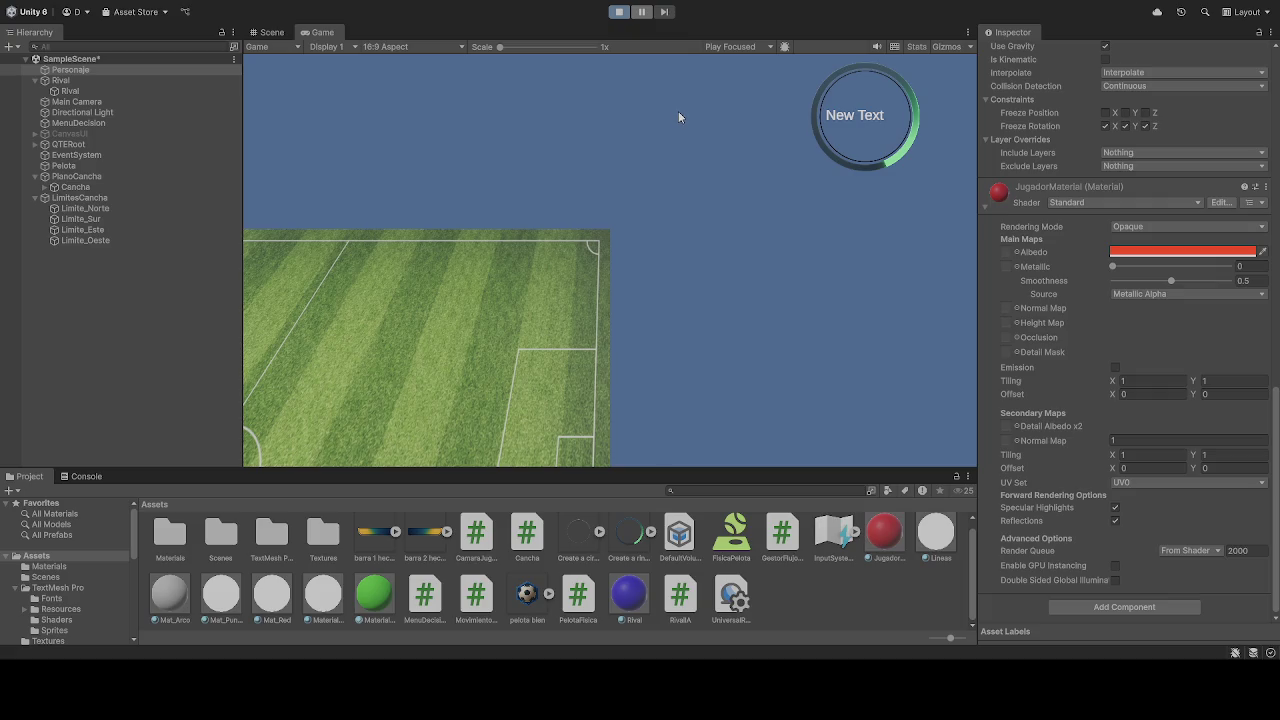
- Drive the red player cube upfield with W, then stop the run to reset it
{"action": "key", "text": "w"}
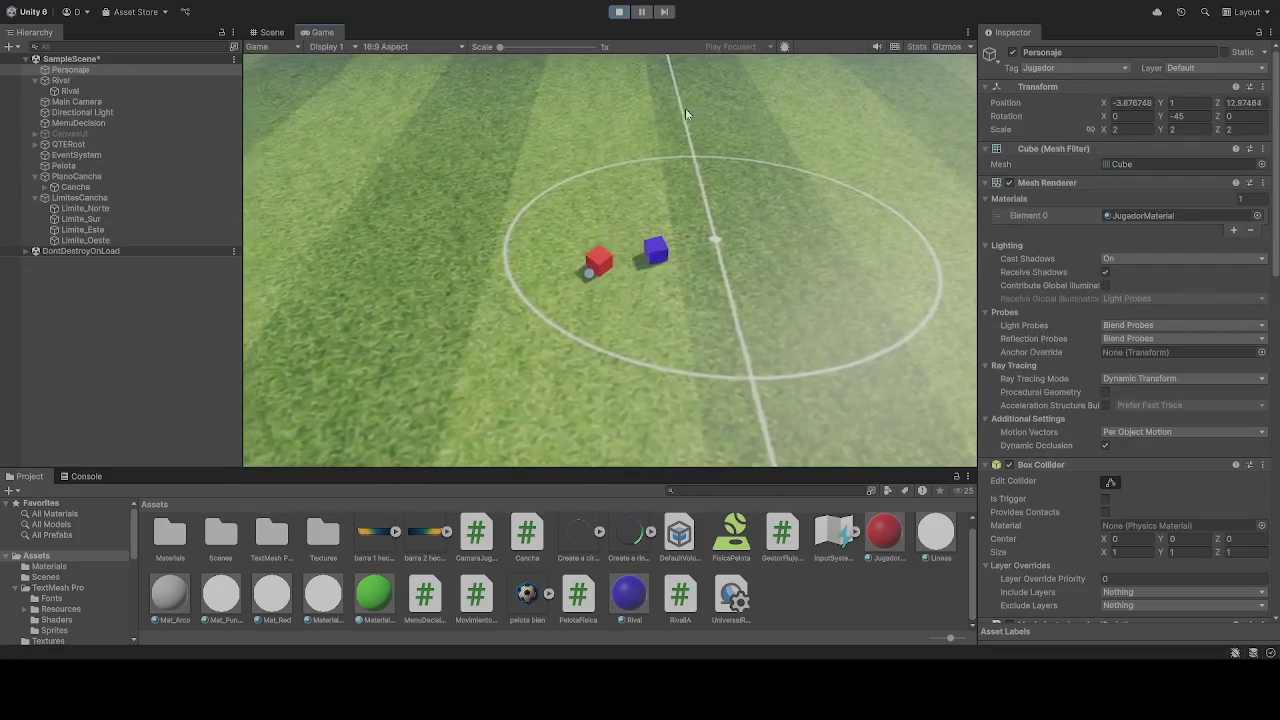
{"action": "key", "text": "w"}
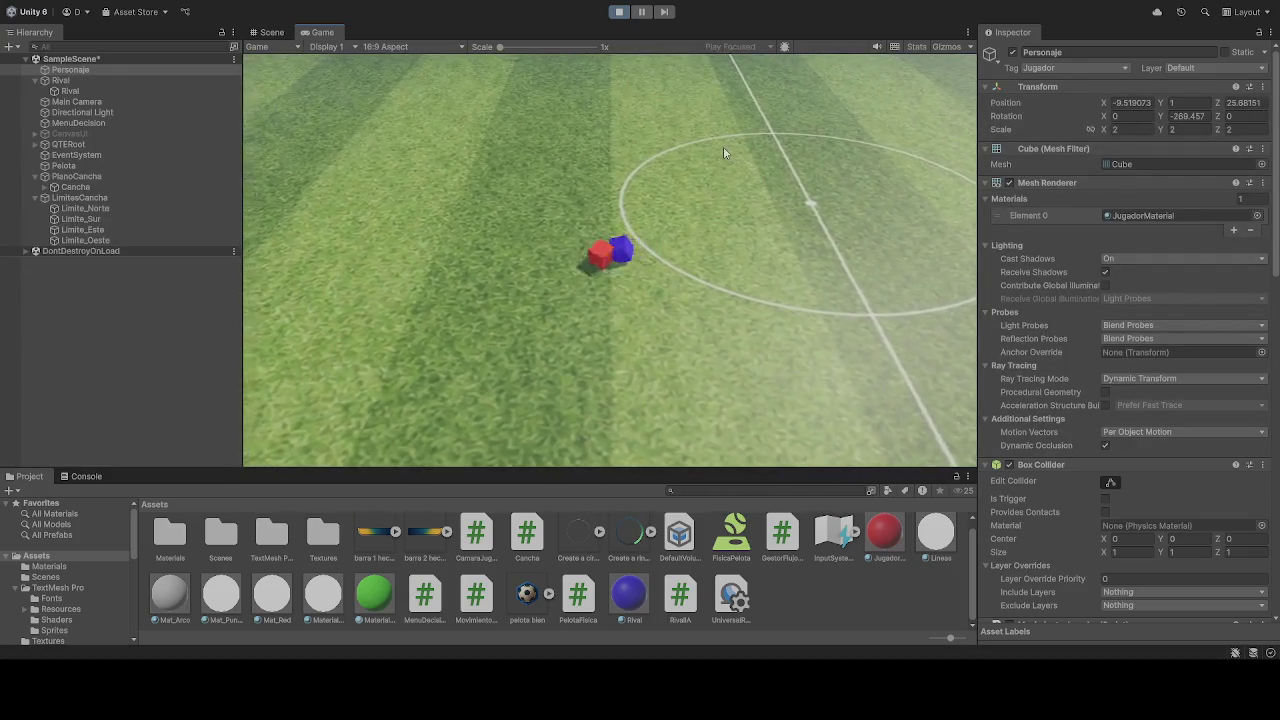
{"action": "left_click", "coordinate": [619, 11]}
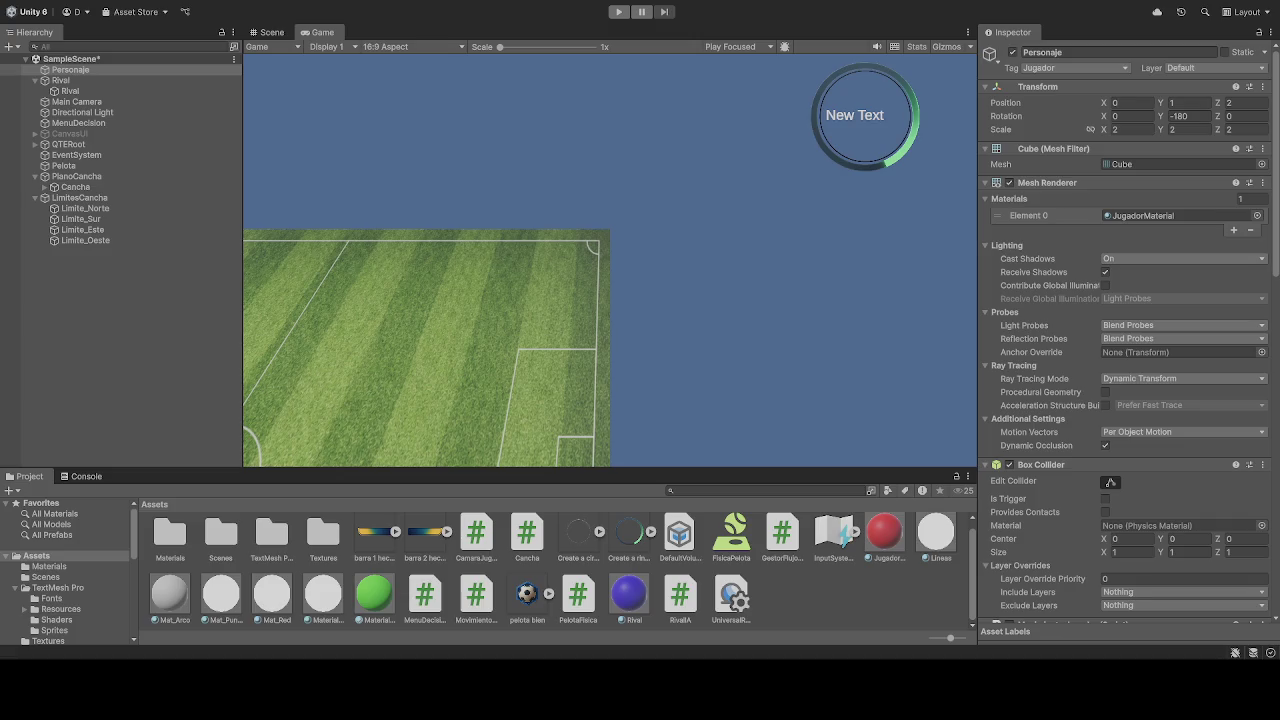
- Run a fresh test session with the player near the ball and rival, then stop it
{"action": "left_click", "coordinate": [619, 11]}
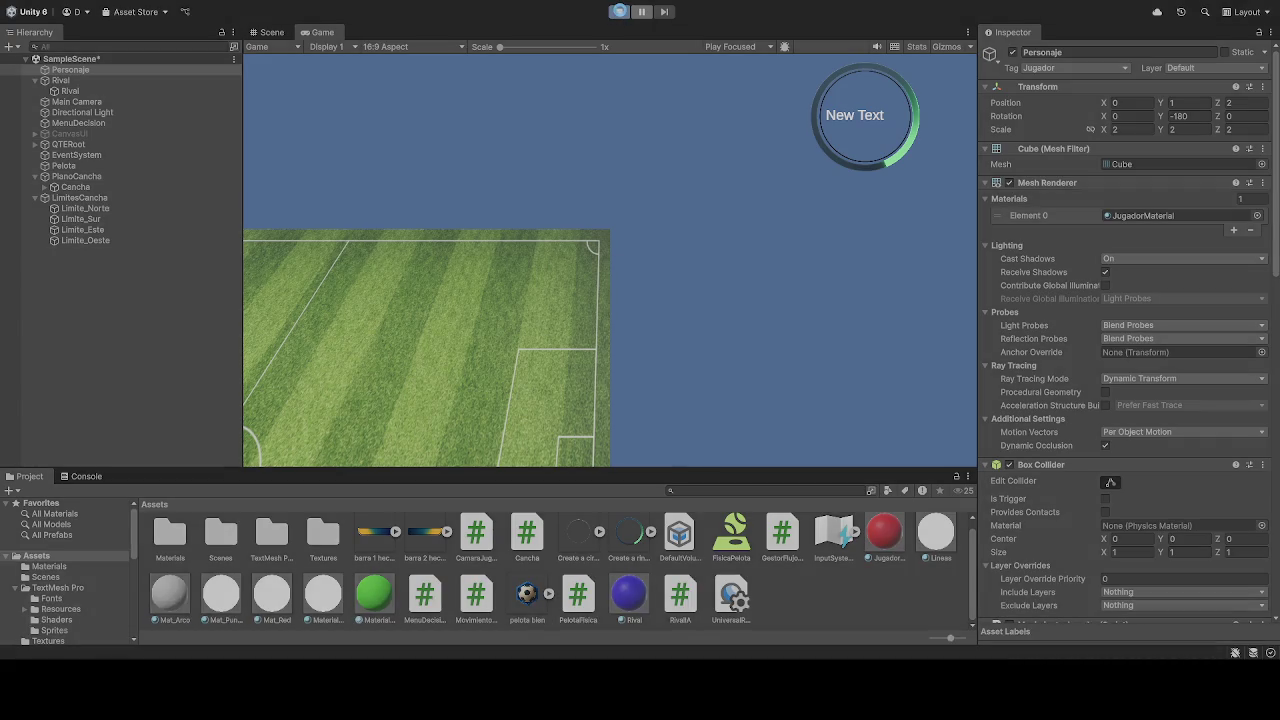
{"action": "left_click", "coordinate": [621, 12]}
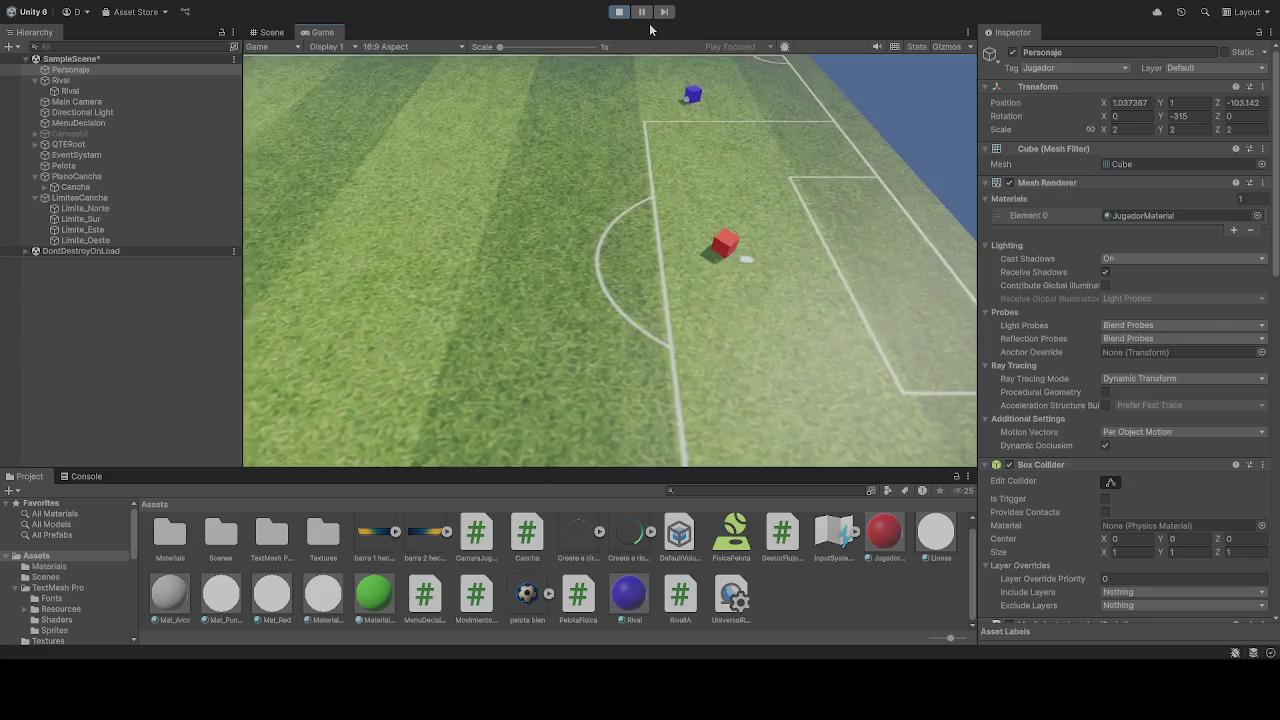
{"action": "left_click", "coordinate": [618, 11]}
- Show Rival's AI script (speed 10, grab distance 1.5, kick force 12), then start a test run
{"action": "left_click", "coordinate": [70, 91]}
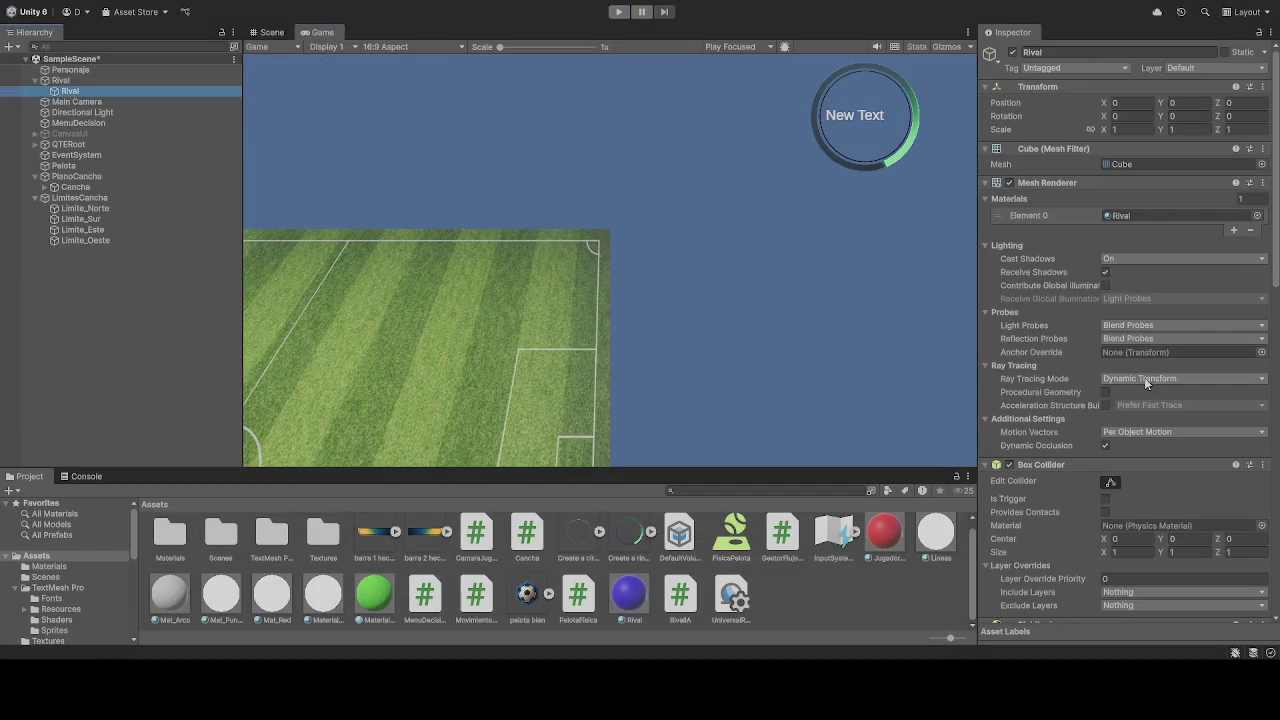
{"action": "scroll", "coordinate": [1052, 396], "scroll_direction": "down", "scroll_amount": 3}
{"action": "scroll", "coordinate": [1052, 396], "scroll_direction": "down", "scroll_amount": 10}
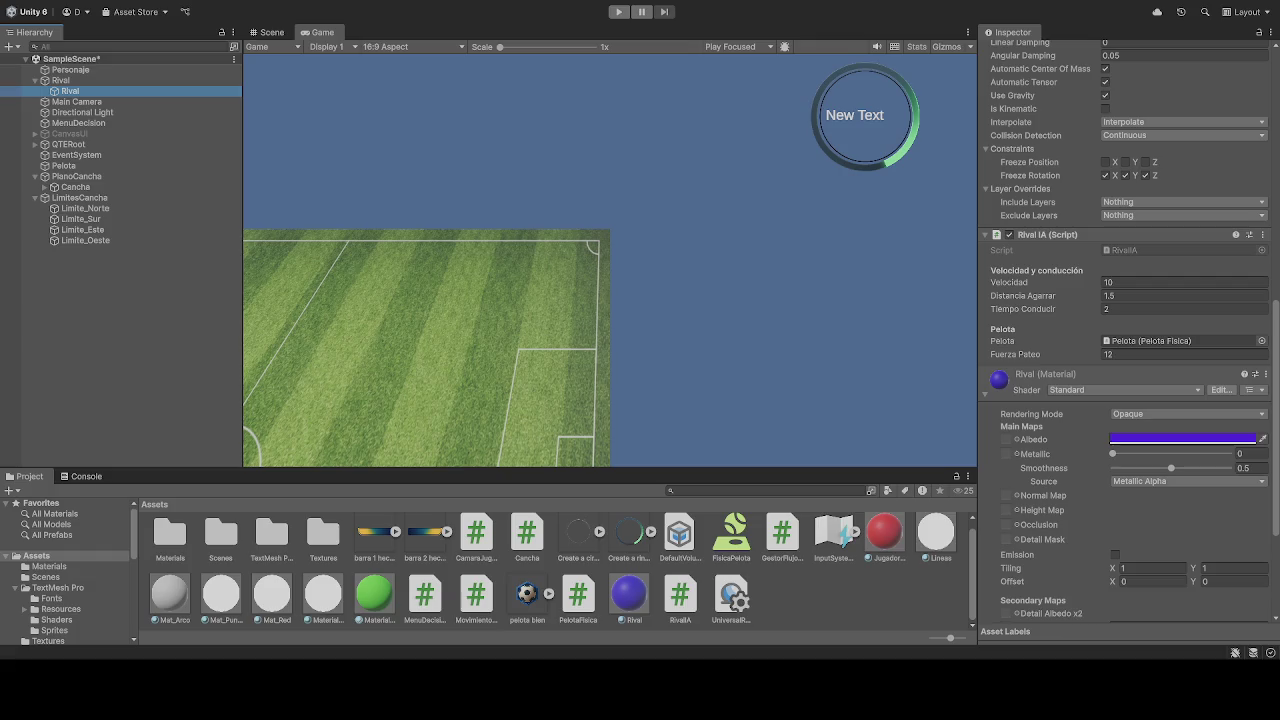
{"action": "left_click", "coordinate": [618, 12]}
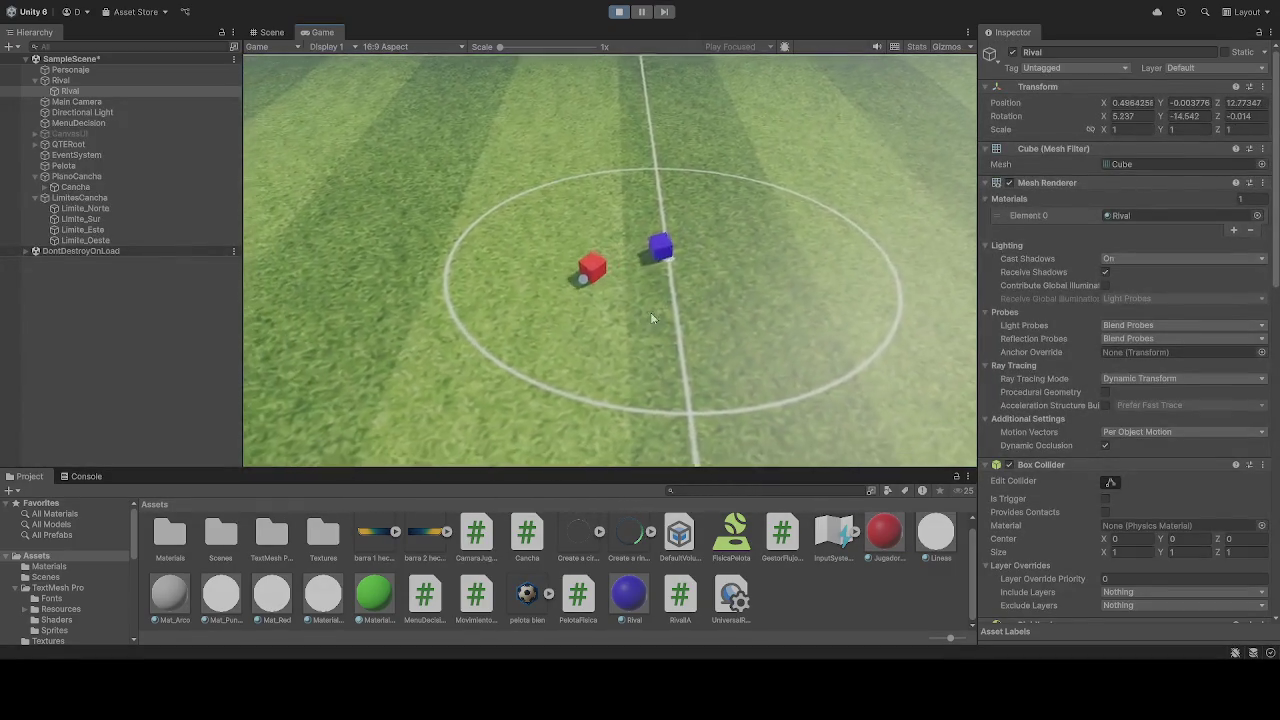
{"action": "left_click", "coordinate": [618, 11]}
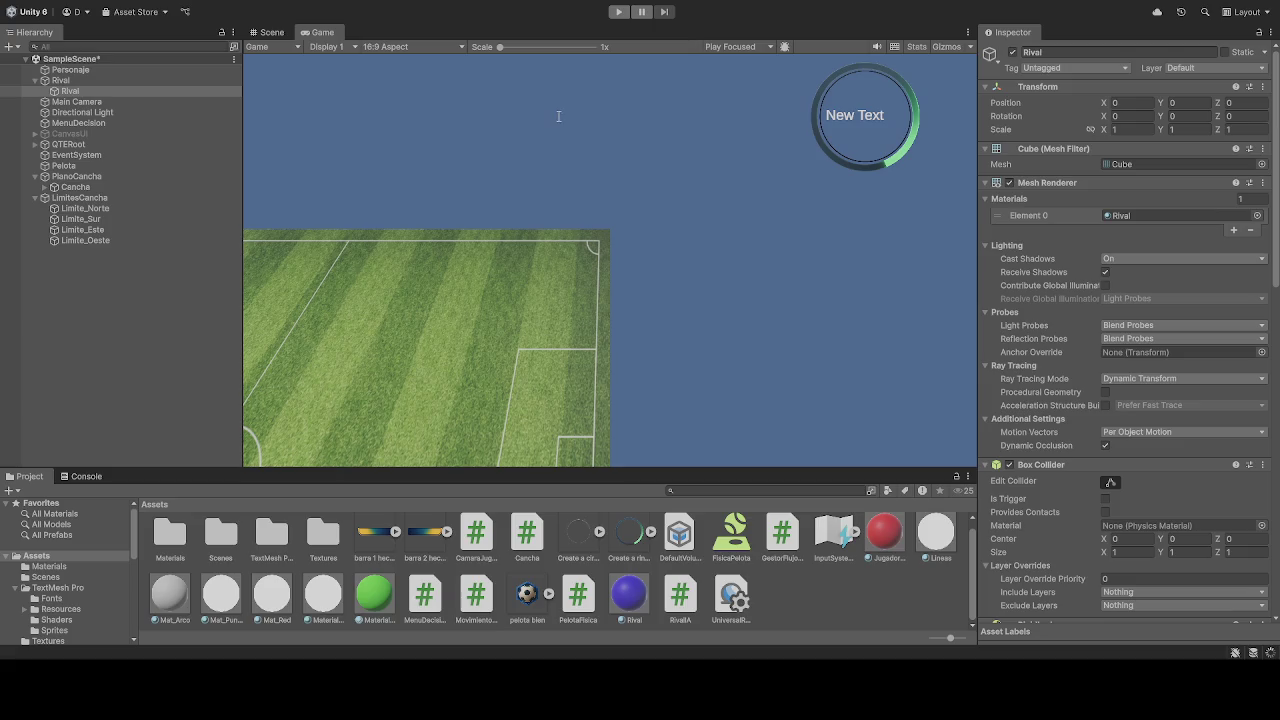
{"action": "left_click", "coordinate": [619, 11]}
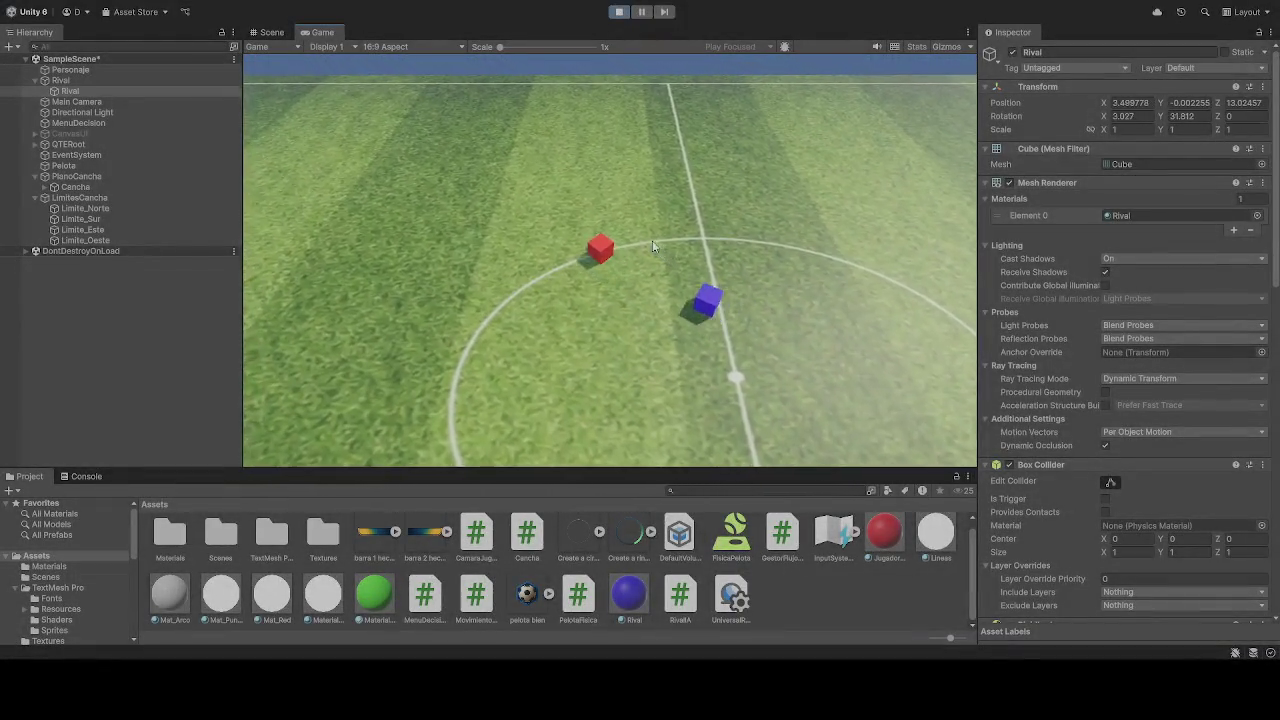
{"action": "left_click", "coordinate": [618, 12]}
{"action": "left_click", "coordinate": [618, 12]}
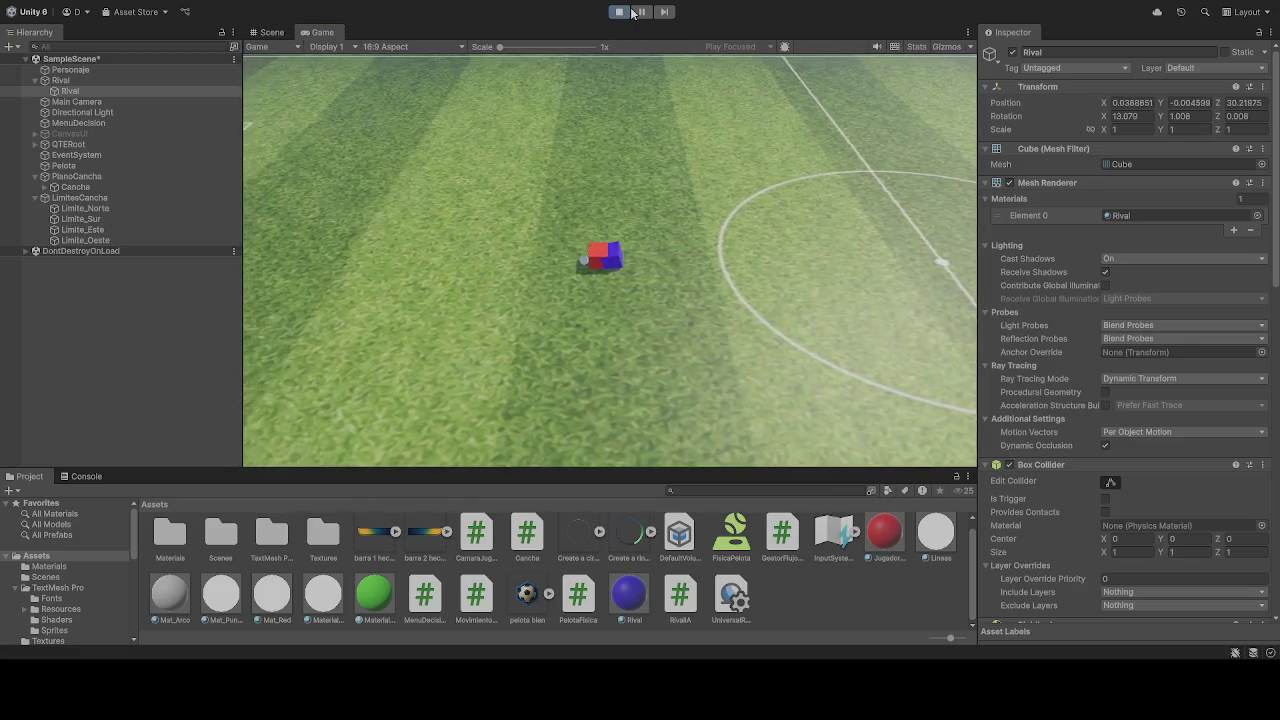
{"action": "left_click", "coordinate": [620, 12]}
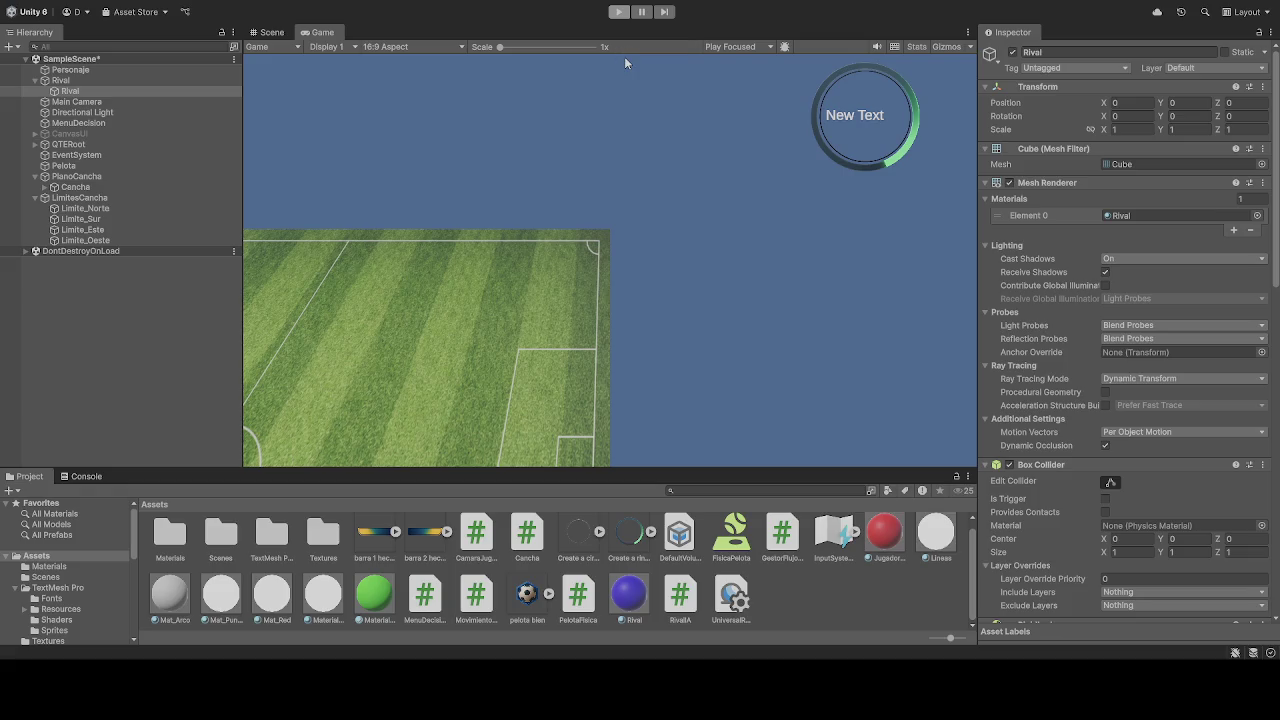
{"action": "key", "text": "ctrl+p"}
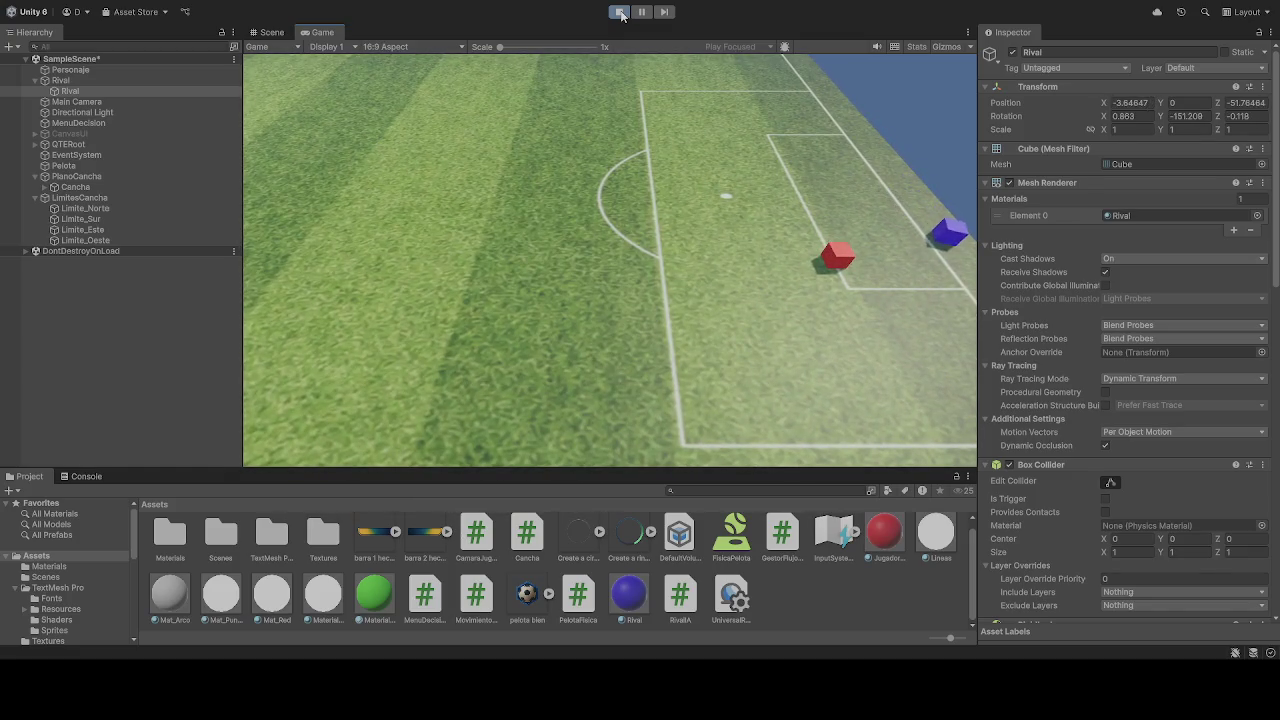
{"action": "left_click", "coordinate": [619, 12]}
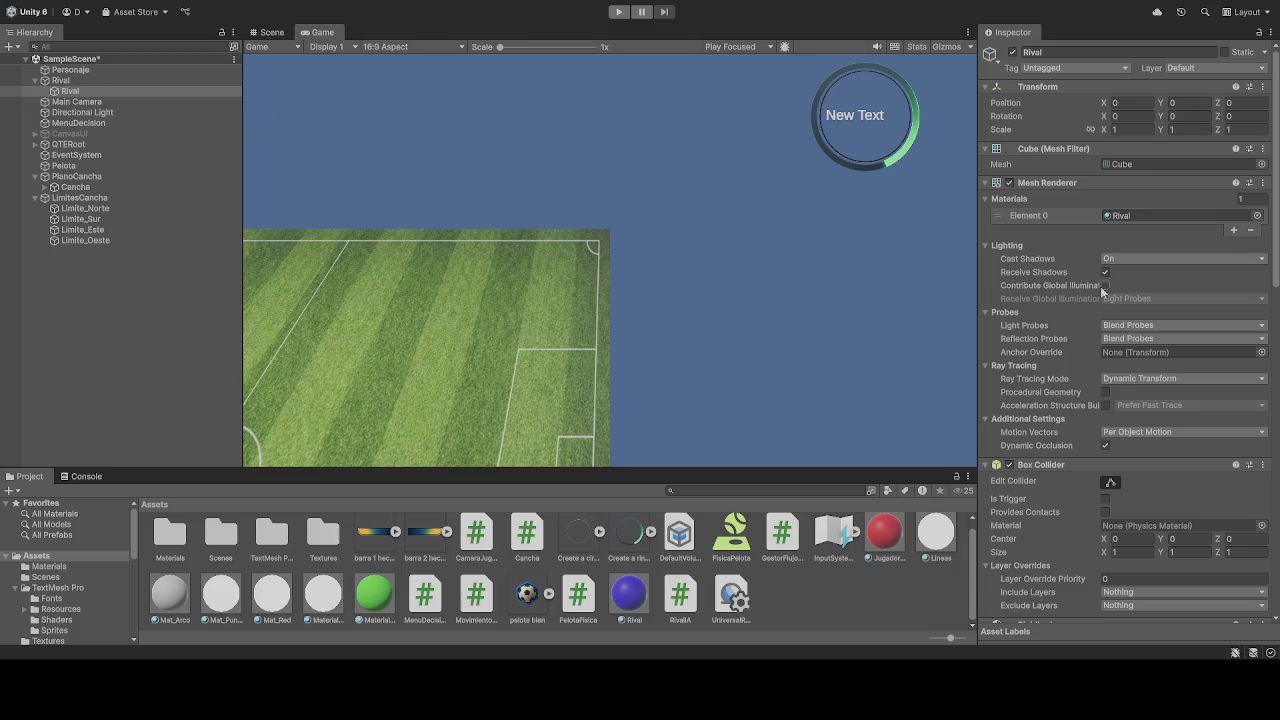
- Review the Rival cube's Rigidbody settings in the Inspector
{"action": "scroll", "coordinate": [1102, 284], "scroll_direction": "down", "scroll_amount": 15}
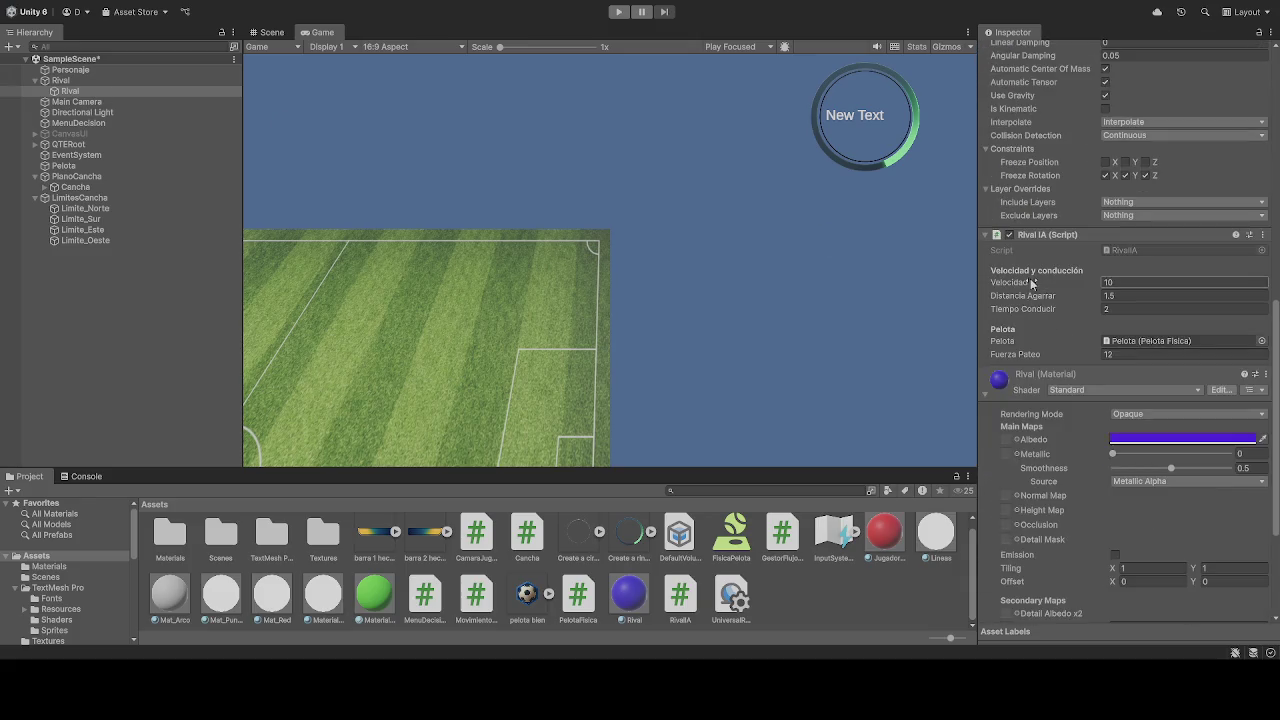
{"action": "scroll", "coordinate": [1036, 326], "scroll_direction": "down", "scroll_amount": 5}
{"action": "scroll", "coordinate": [1040, 336], "scroll_direction": "up", "scroll_amount": 20}
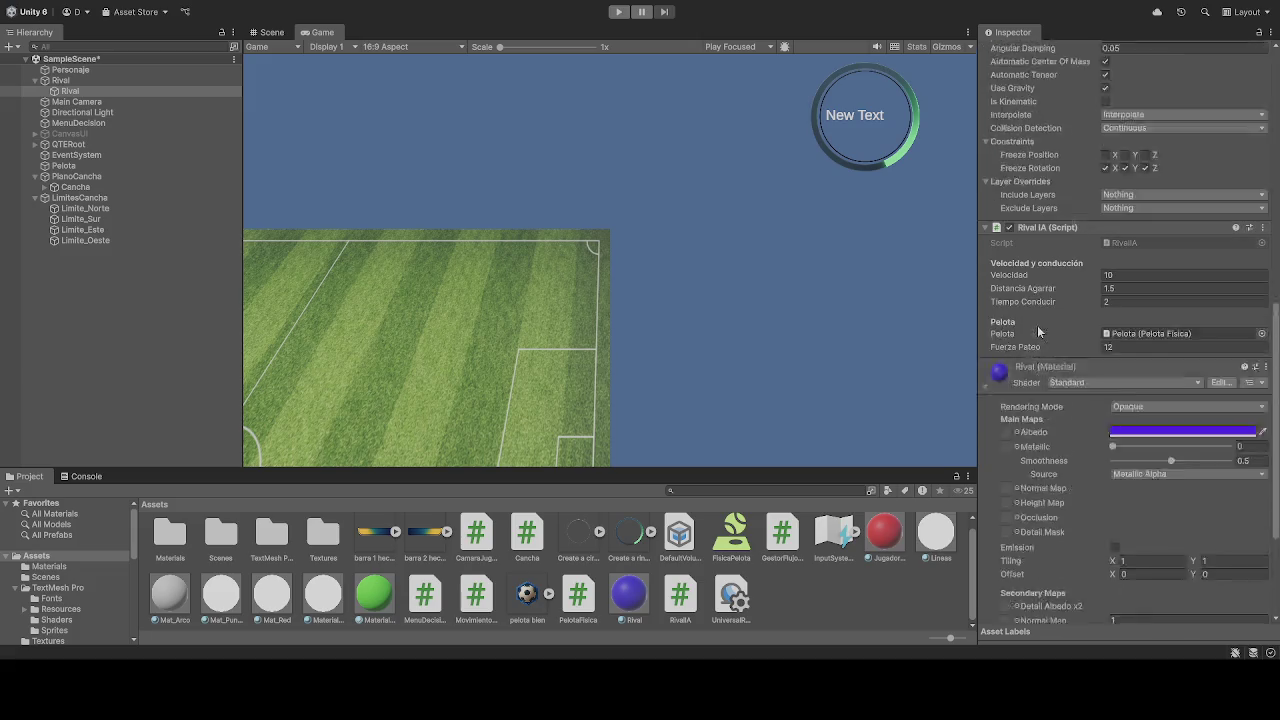
{"action": "scroll", "coordinate": [1040, 331], "scroll_direction": "up", "scroll_amount": 3}
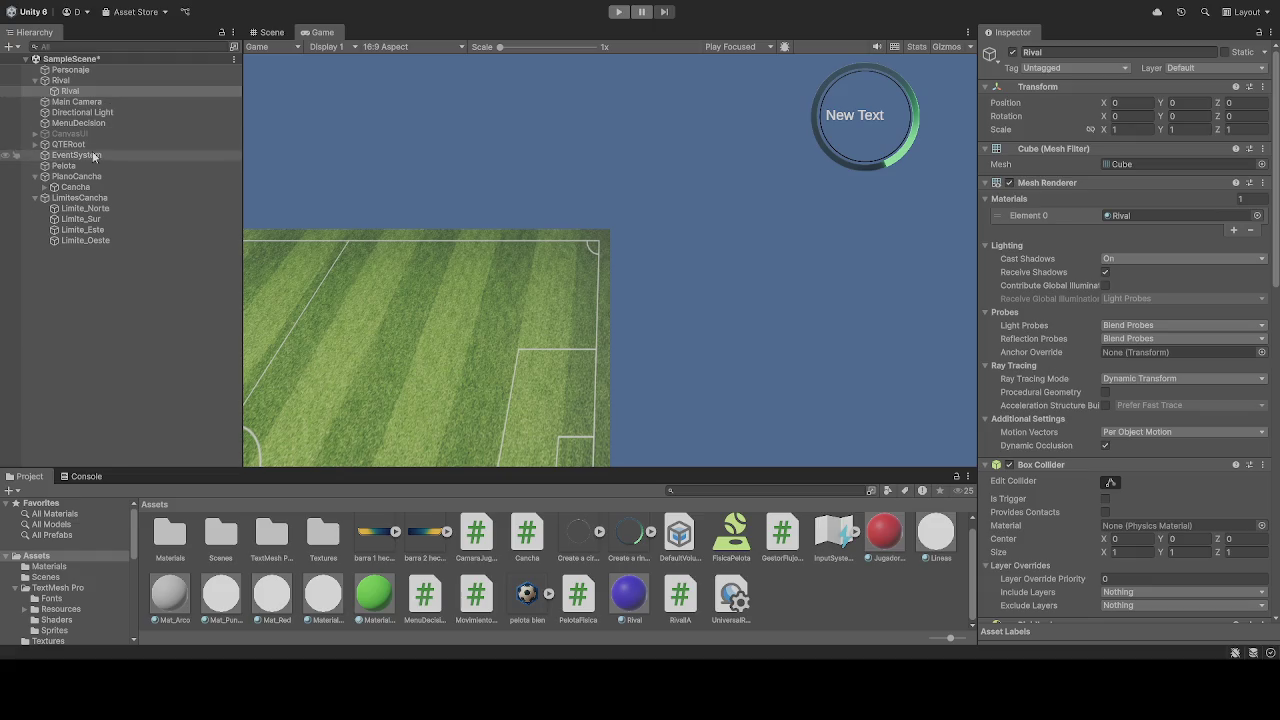
- Check the Pelota ball's Rigidbody, then launch the game in Play mode
{"action": "left_click", "coordinate": [63, 165]}
{"action": "scroll", "coordinate": [1036, 303], "scroll_direction": "down", "scroll_amount": 15}
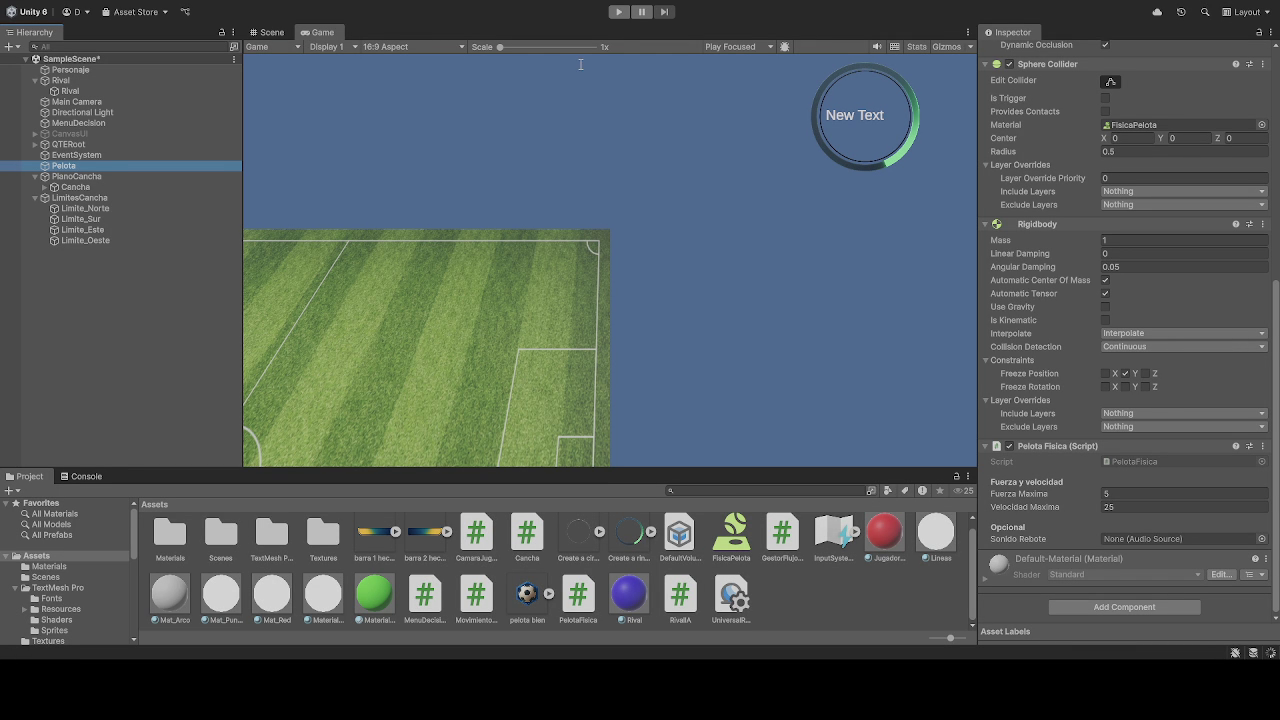
{"action": "left_click", "coordinate": [618, 12]}
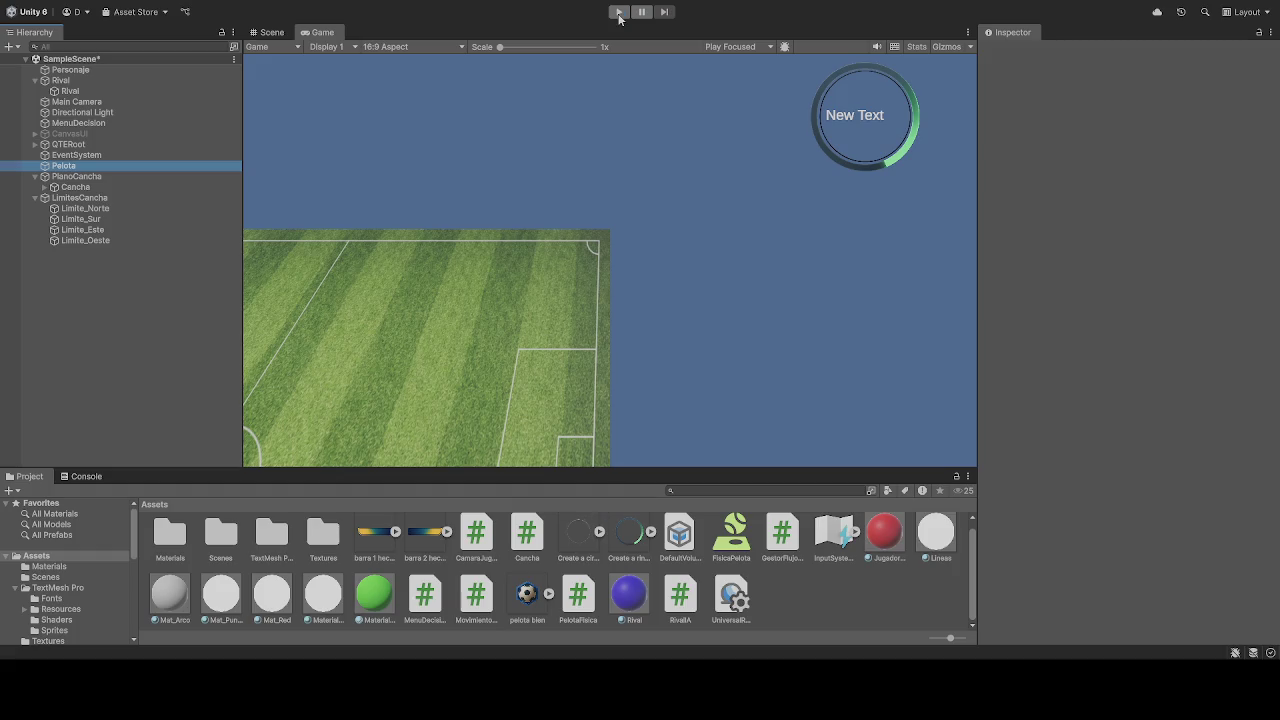
{"action": "left_click", "coordinate": [619, 14]}
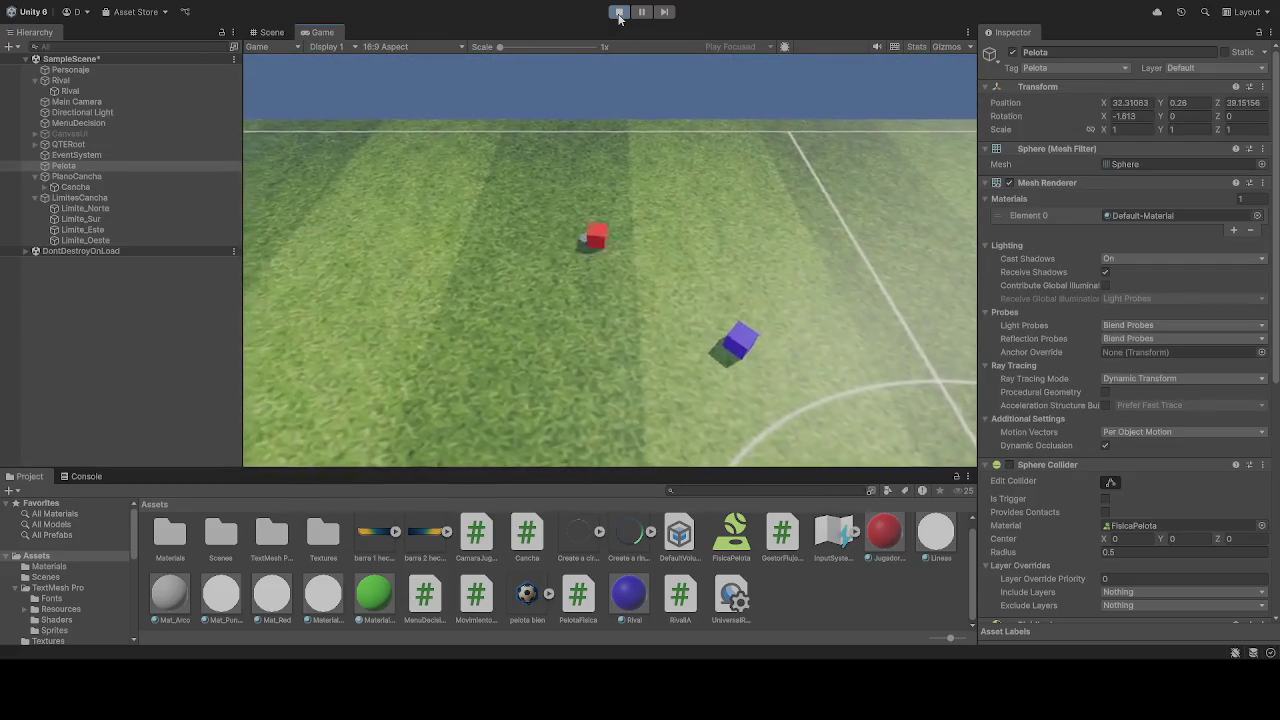
- Stop the test run so Pelota returns to its start position 0, 0.26, 0
{"action": "left_click", "coordinate": [619, 14]}
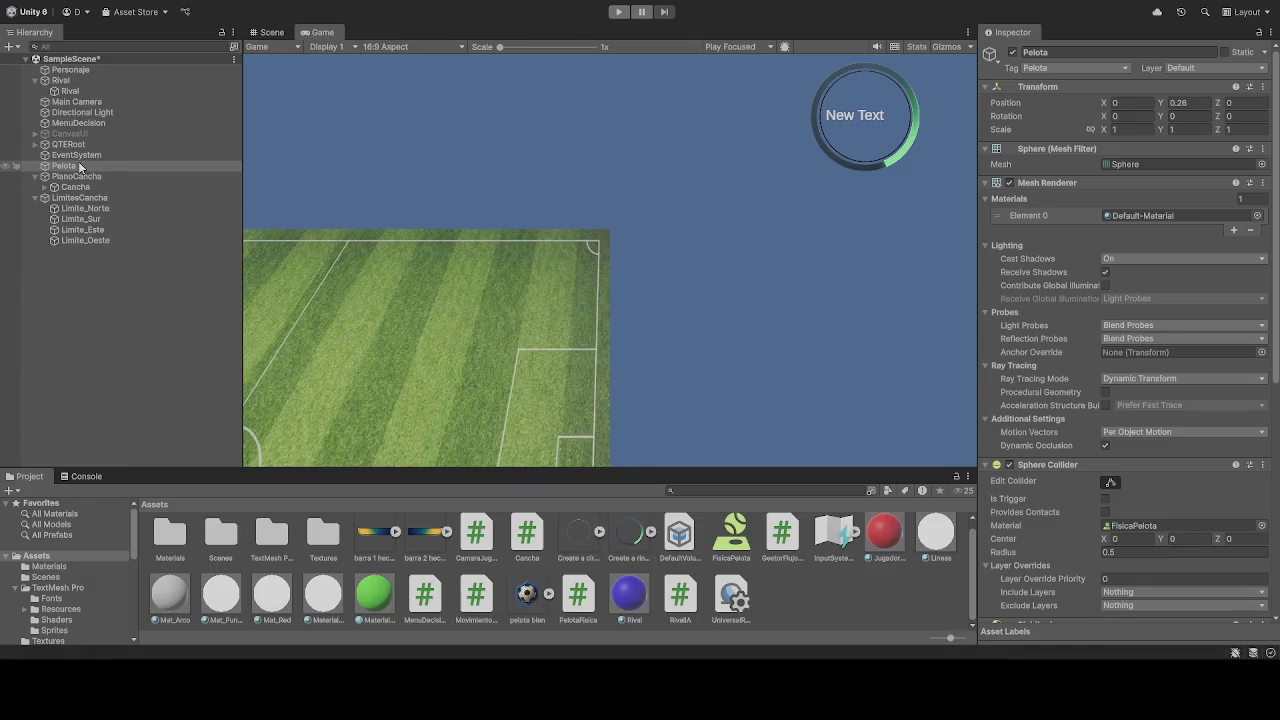
{"action": "left_click", "coordinate": [88, 71]}
{"action": "scroll", "coordinate": [1100, 360], "scroll_direction": "down", "scroll_amount": 10}
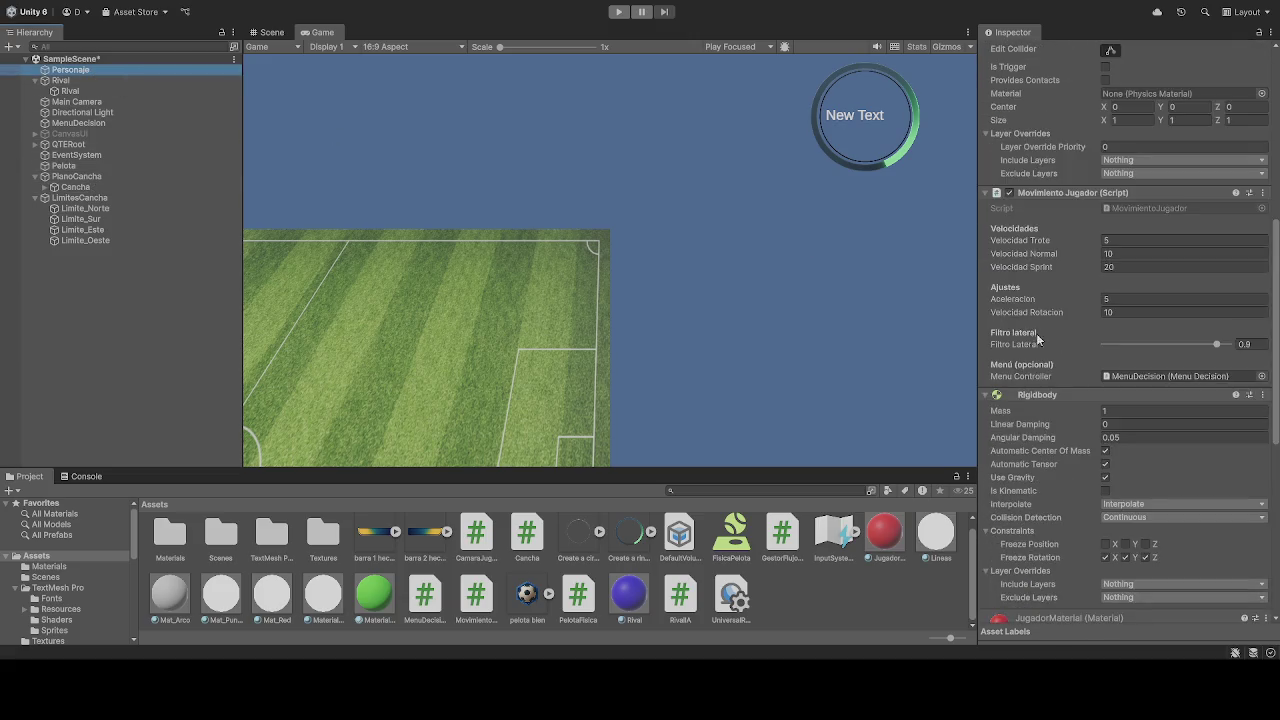
{"action": "scroll", "coordinate": [1100, 375], "scroll_direction": "down", "scroll_amount": 5}
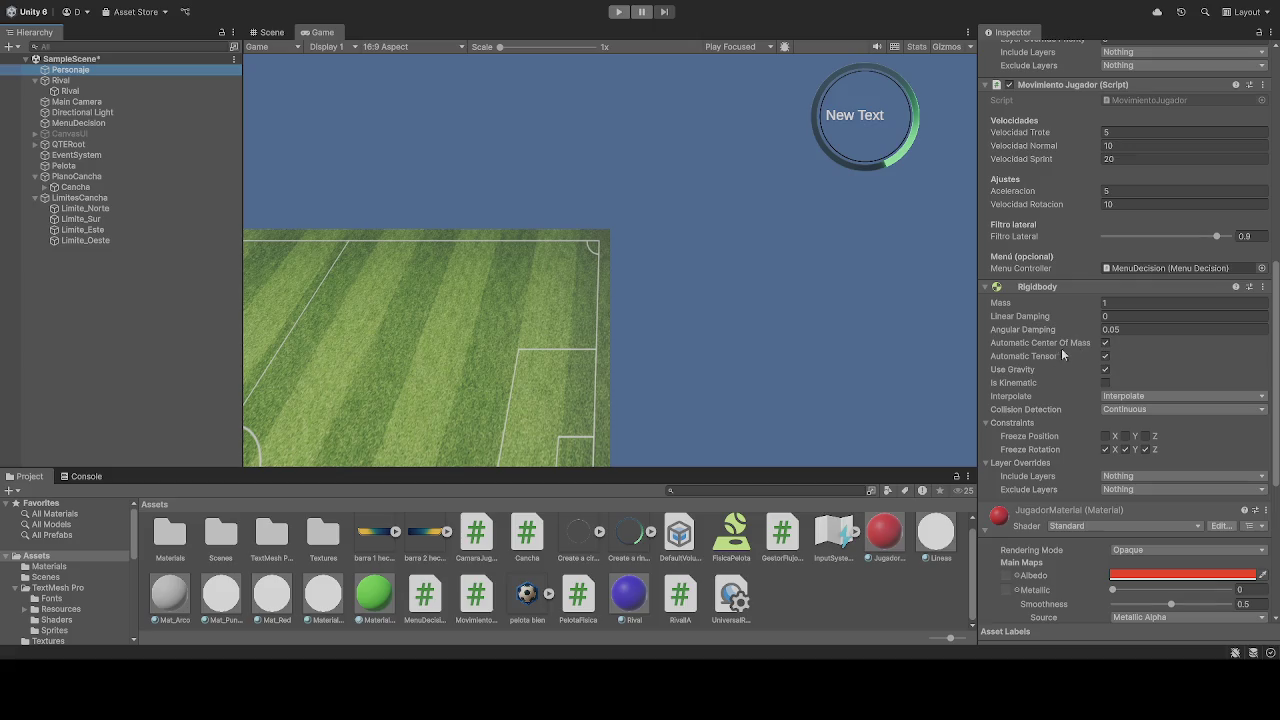
{"action": "scroll", "coordinate": [1030, 316], "scroll_direction": "up", "scroll_amount": 3}
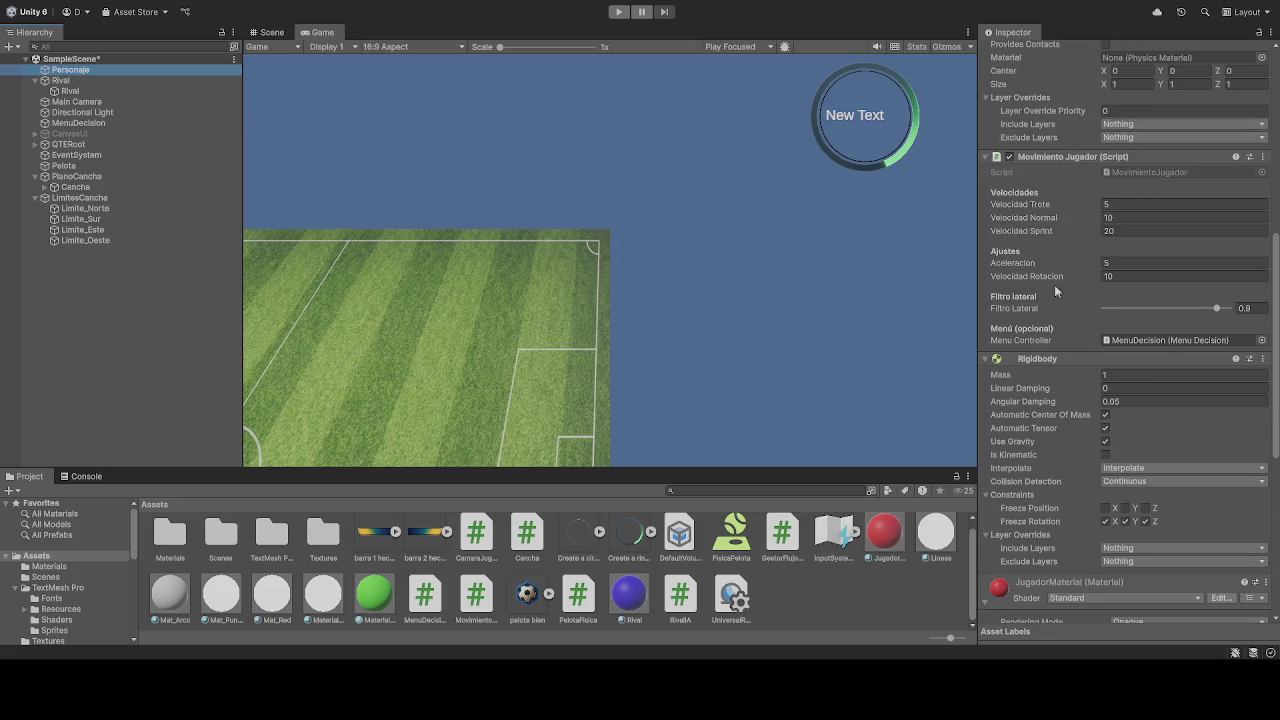
{"action": "scroll", "coordinate": [1050, 312], "scroll_direction": "down", "scroll_amount": 5}
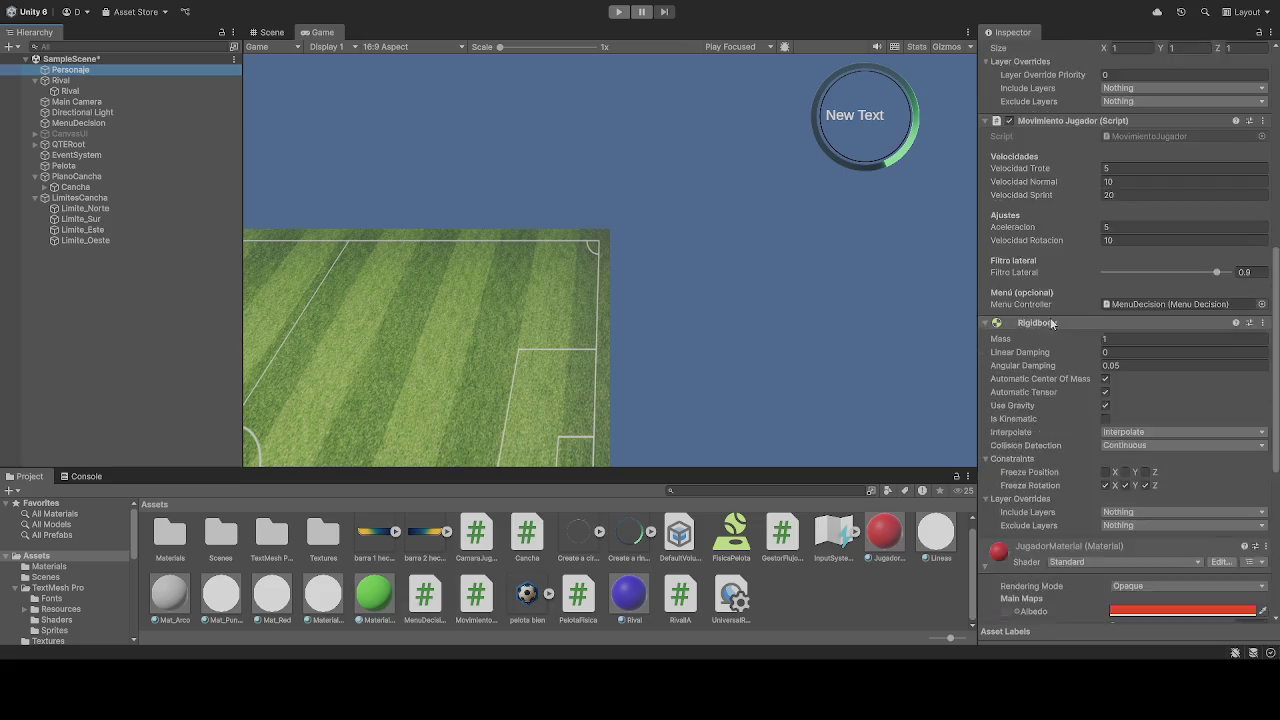
{"action": "scroll", "coordinate": [1067, 343], "scroll_direction": "down", "scroll_amount": 5}
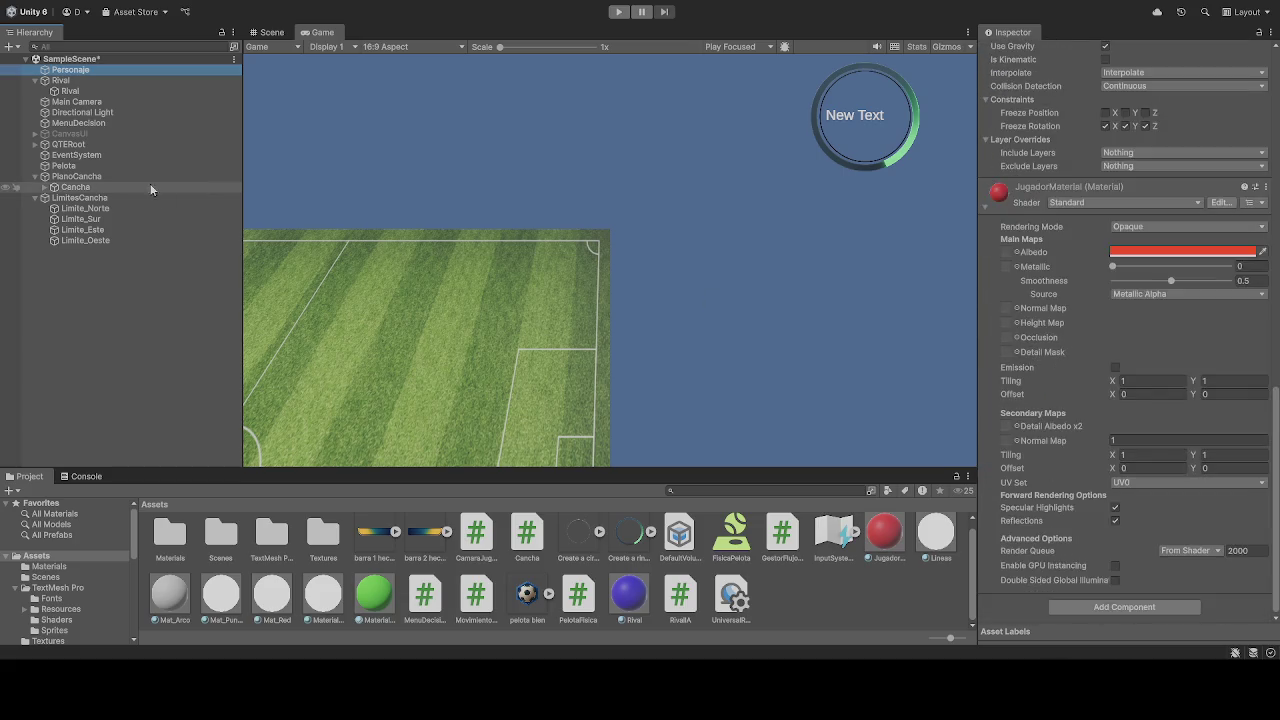
{"action": "left_click", "coordinate": [66, 166]}
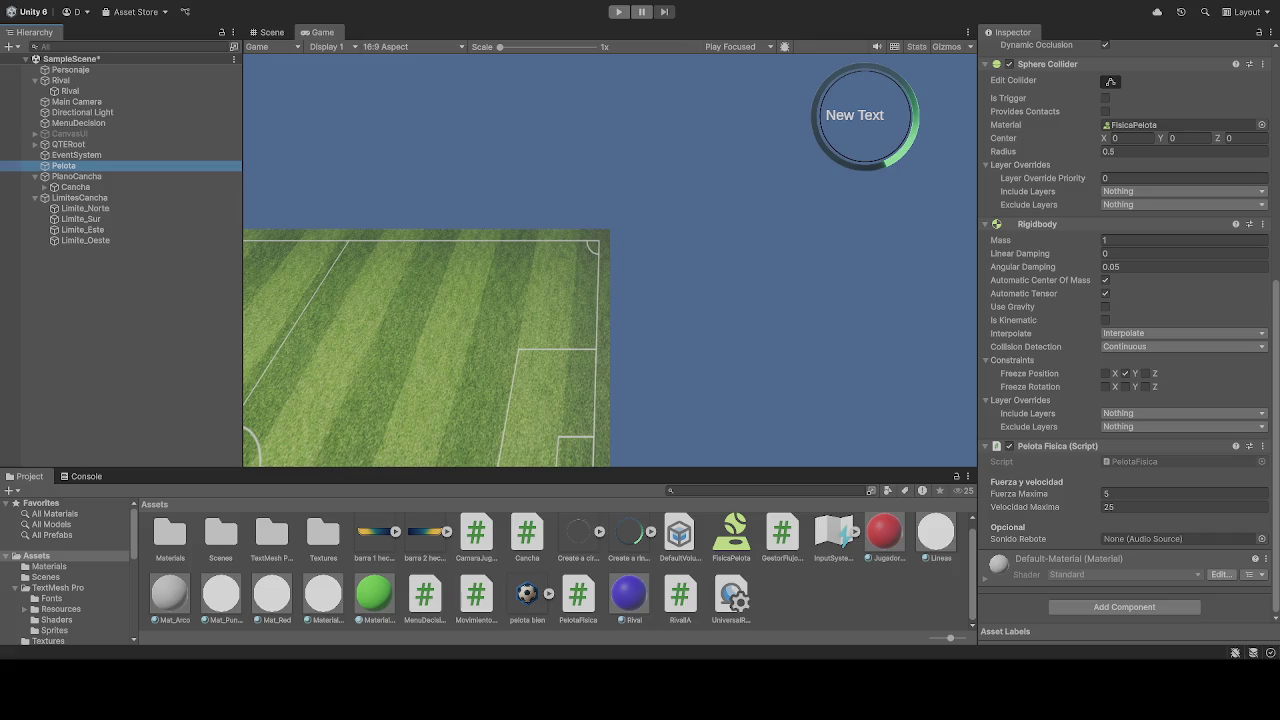
{"action": "left_click", "coordinate": [617, 11]}
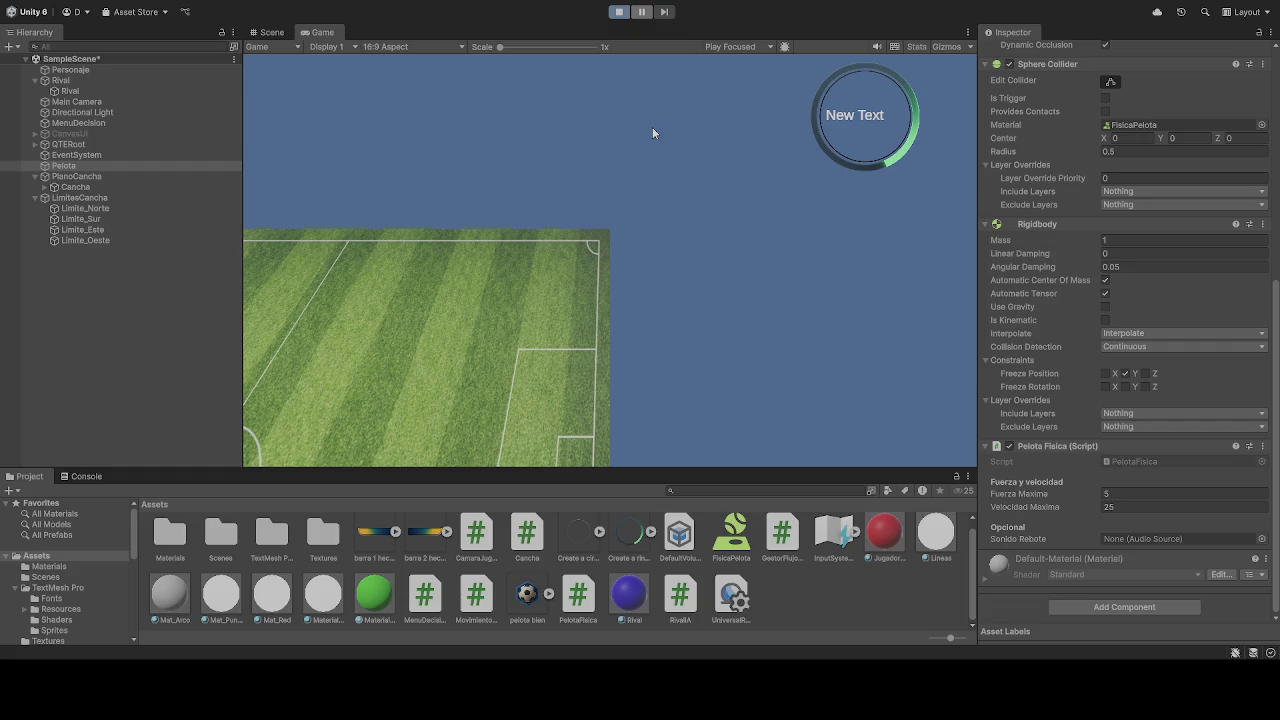
{"action": "key", "text": "w"}
{"action": "key", "text": "s"}
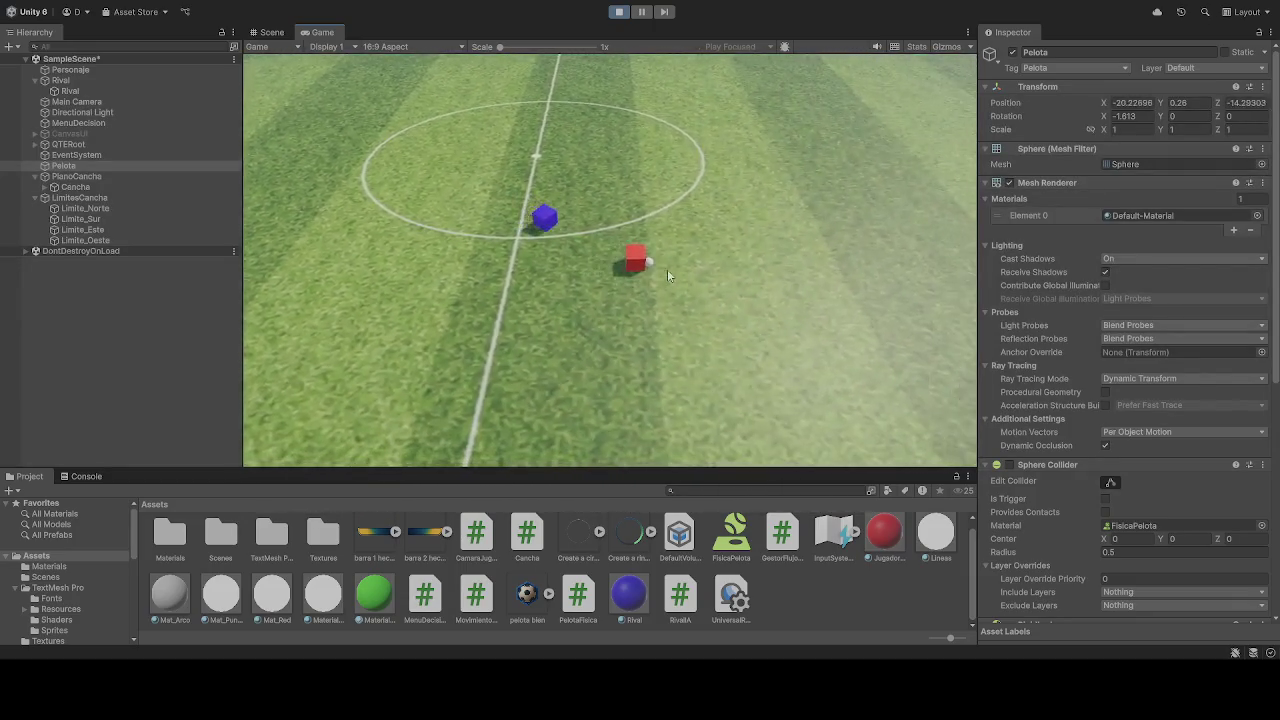
{"action": "key", "text": "s"}
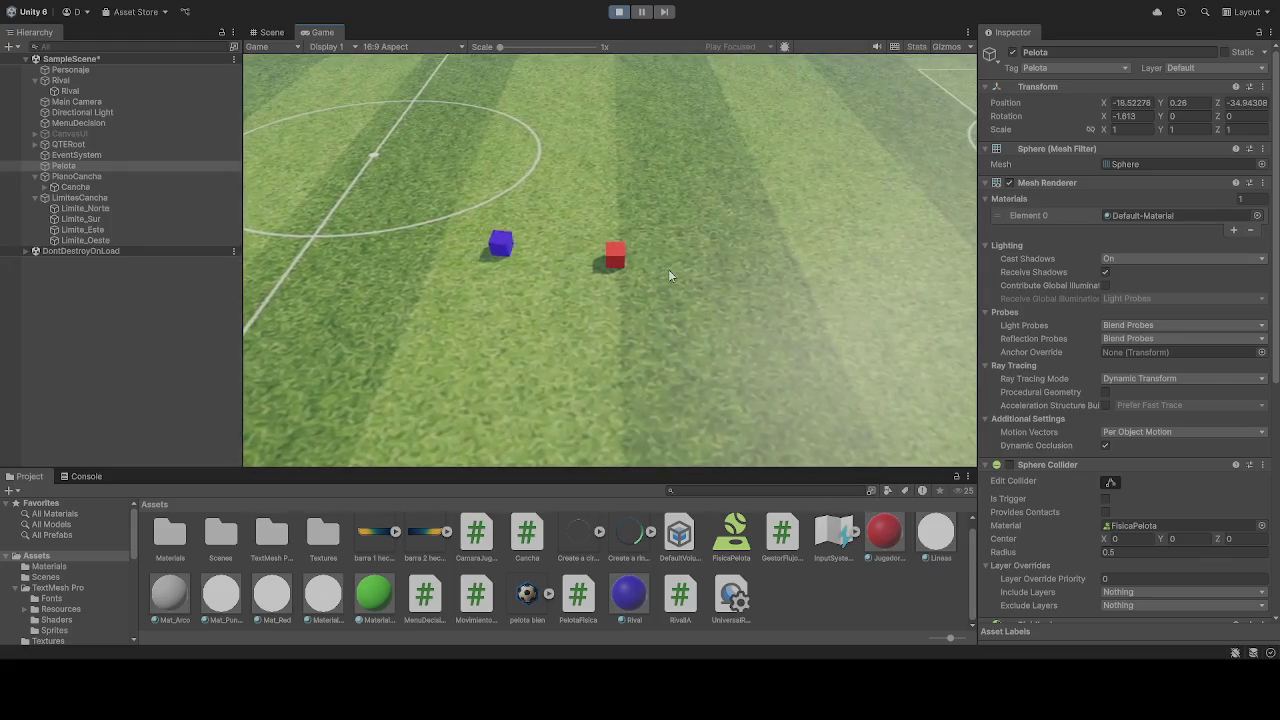
{"action": "left_click", "coordinate": [619, 11]}
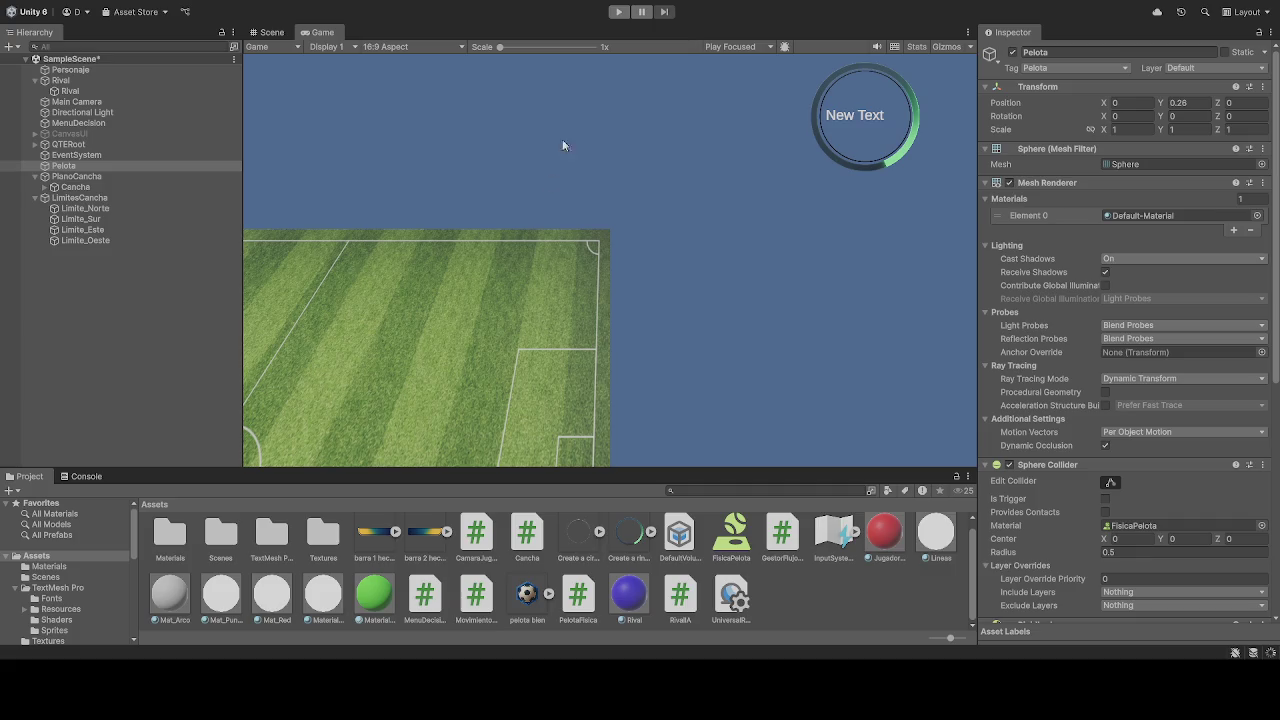
{"action": "left_click", "coordinate": [617, 12]}
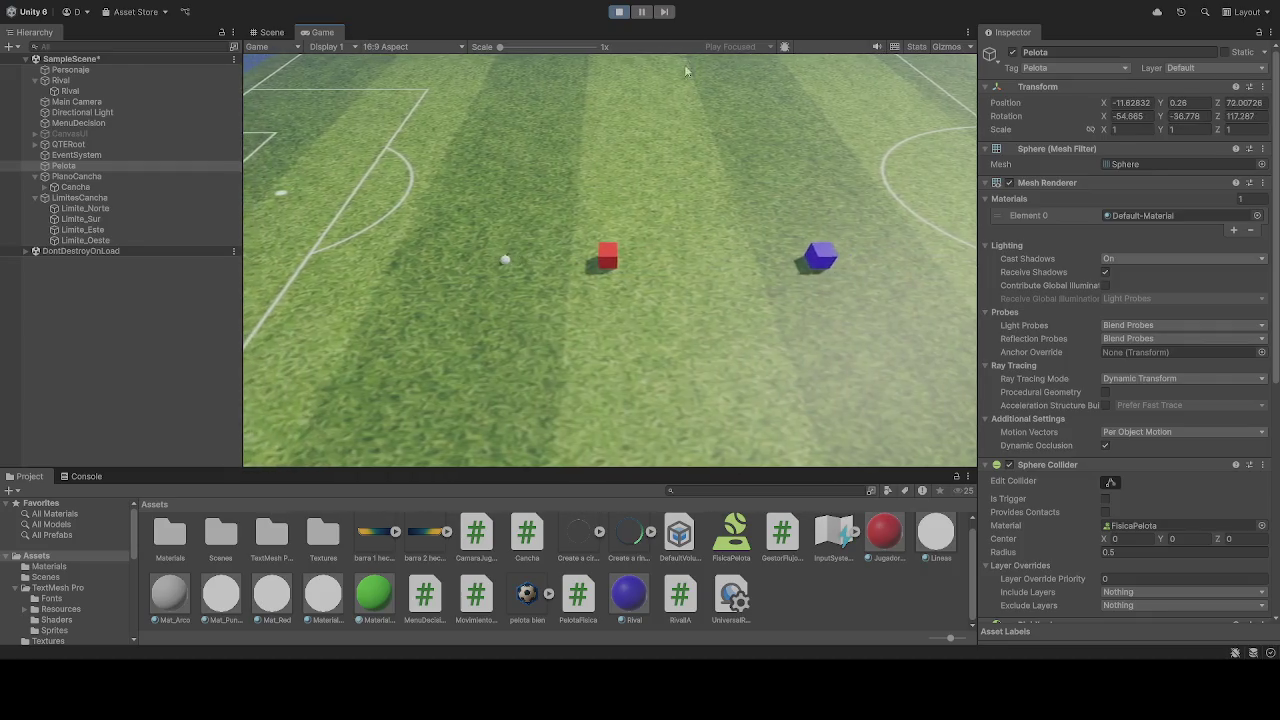
{"action": "key", "text": "ctrl+p"}
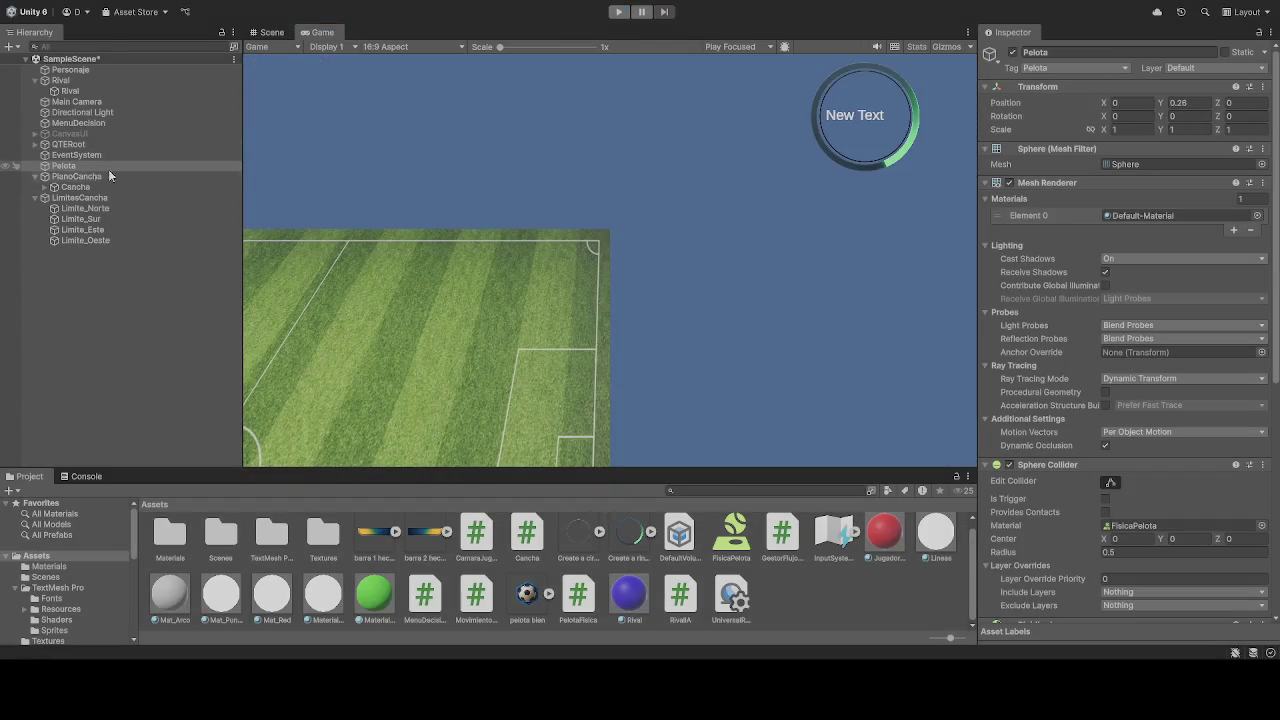
{"action": "scroll", "coordinate": [1066, 424], "scroll_direction": "down", "scroll_amount": 5}
{"action": "scroll", "coordinate": [1053, 432], "scroll_direction": "down", "scroll_amount": 2}
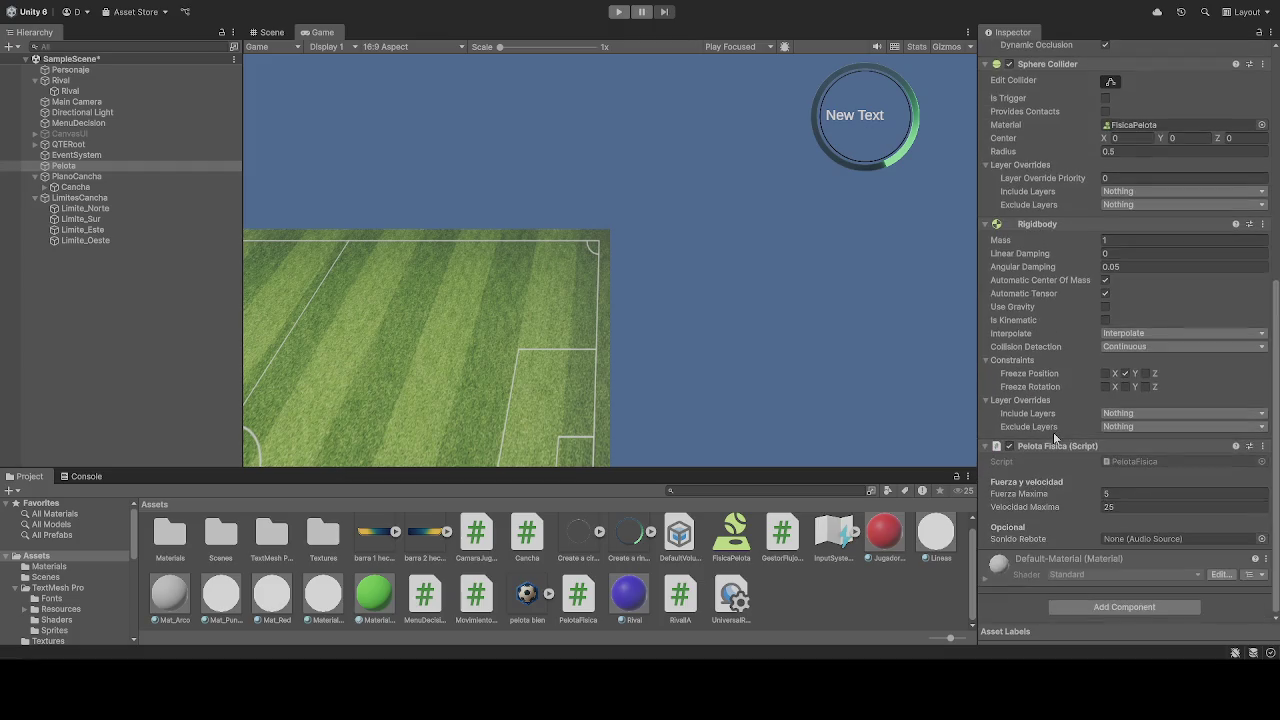
{"action": "left_click", "coordinate": [70, 70]}
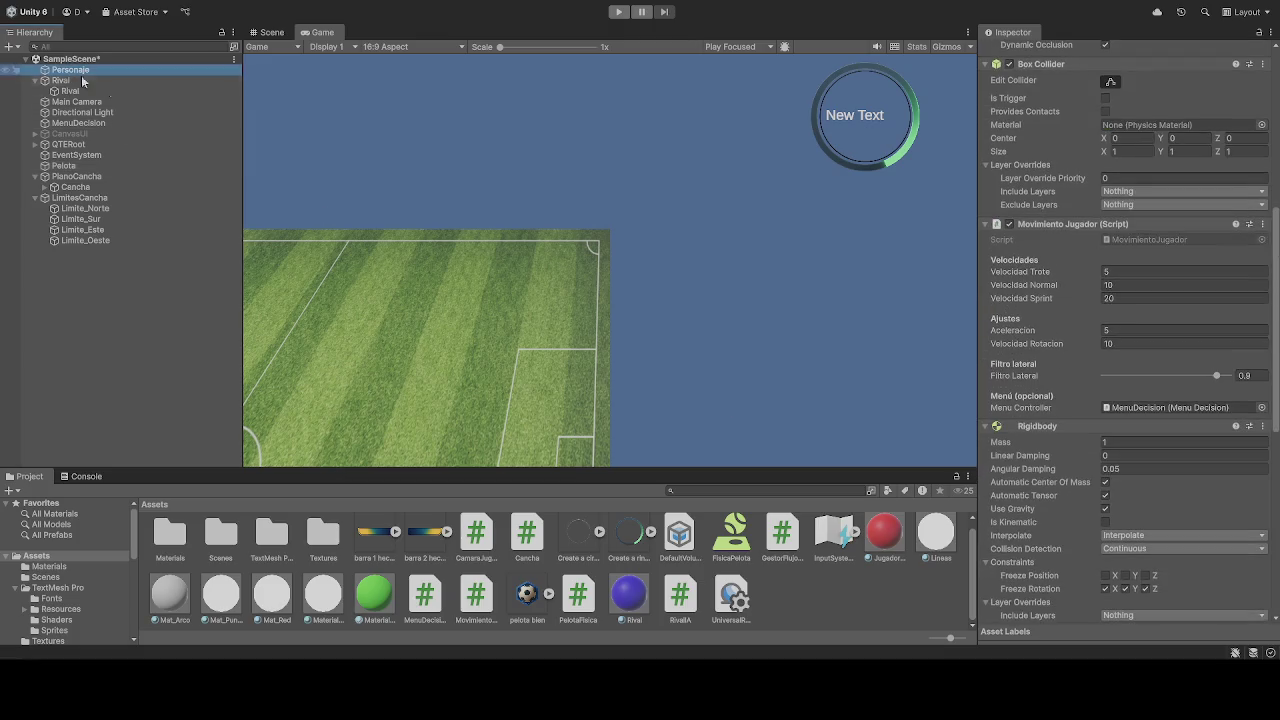
{"action": "scroll", "coordinate": [1063, 384], "scroll_direction": "down", "scroll_amount": 5}
{"action": "scroll", "coordinate": [1061, 378], "scroll_direction": "down", "scroll_amount": 5}
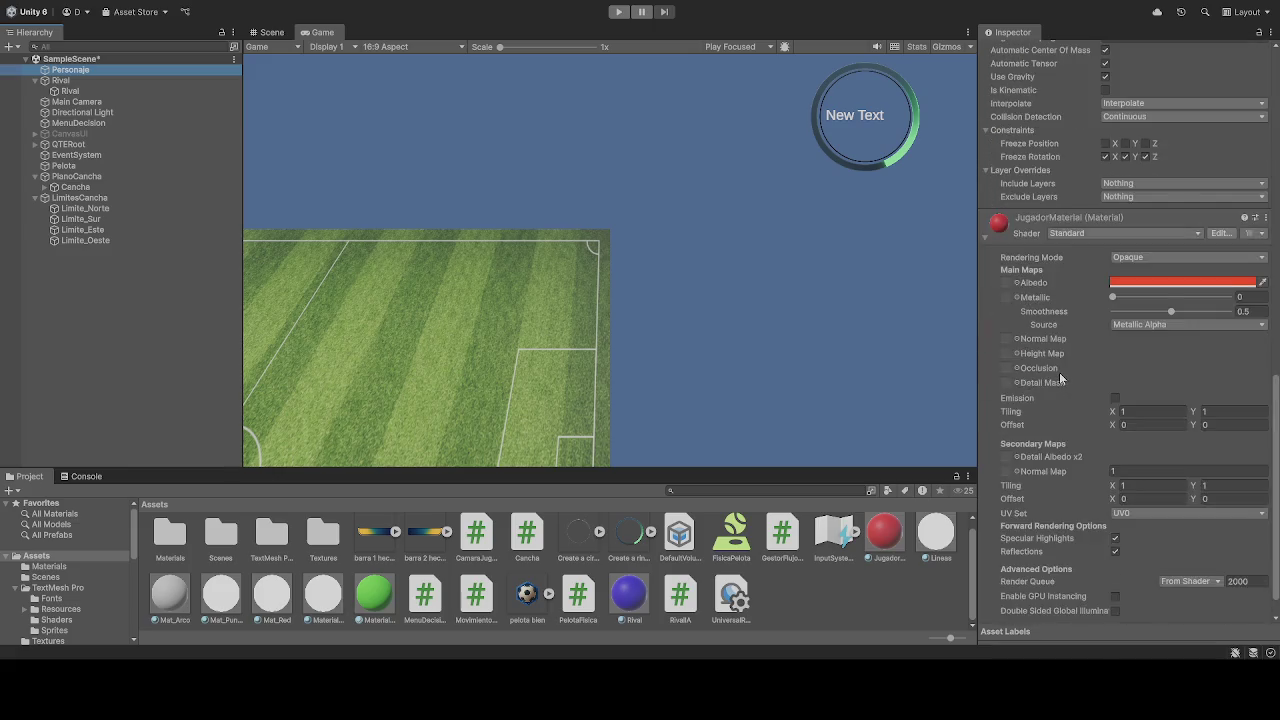
{"action": "scroll", "coordinate": [1059, 371], "scroll_direction": "up", "scroll_amount": 10}
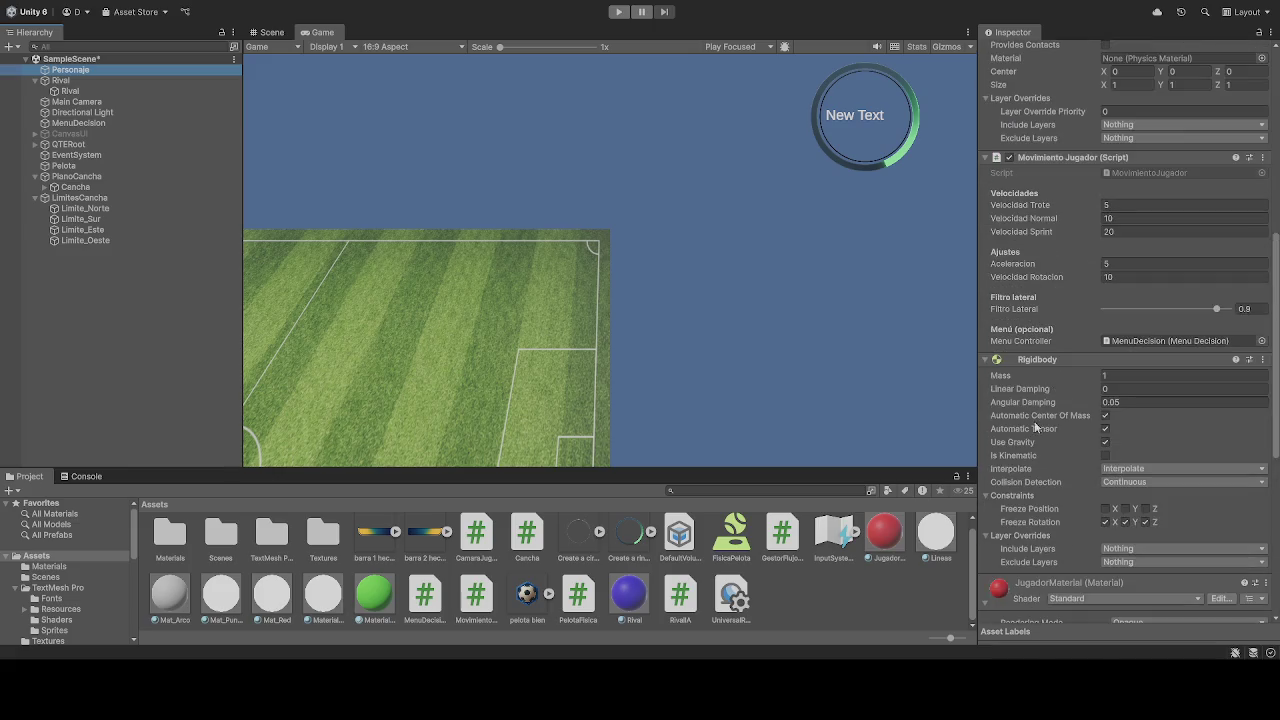
{"action": "scroll", "coordinate": [1050, 450], "scroll_direction": "up", "scroll_amount": 3}
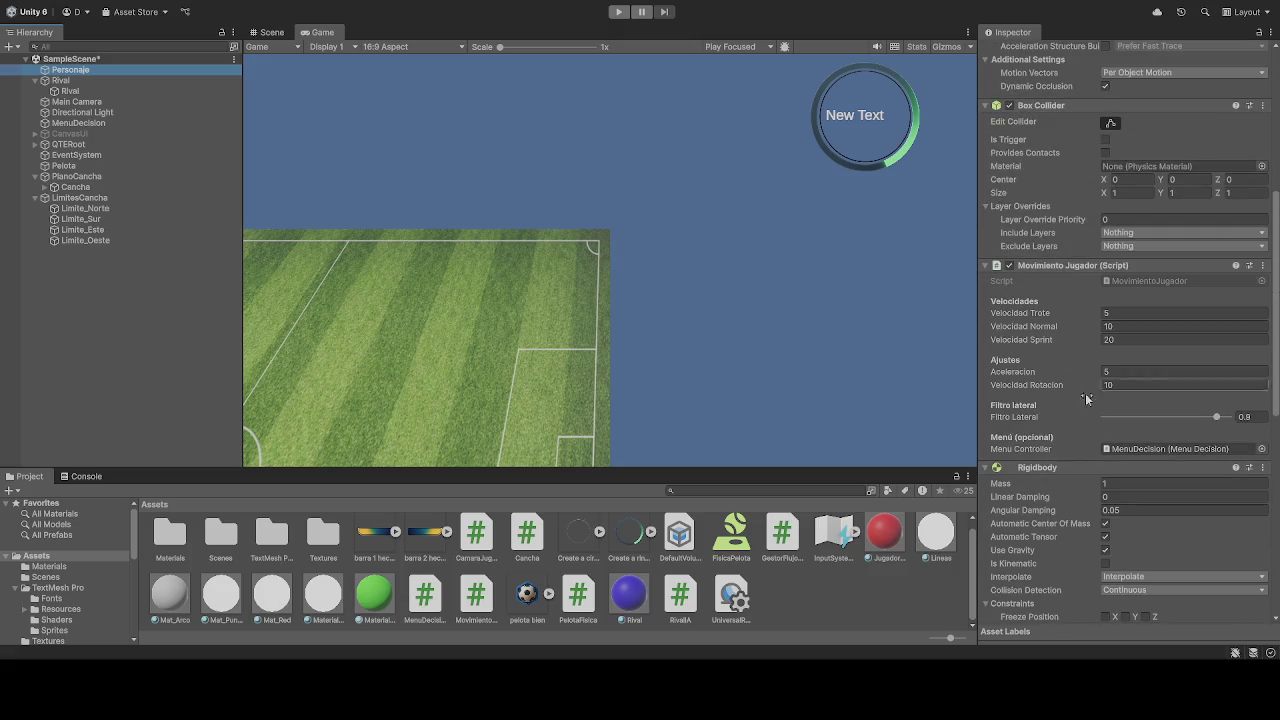
{"action": "scroll", "coordinate": [1077, 436], "scroll_direction": "up", "scroll_amount": 3}
{"action": "scroll", "coordinate": [1045, 447], "scroll_direction": "up", "scroll_amount": 7}
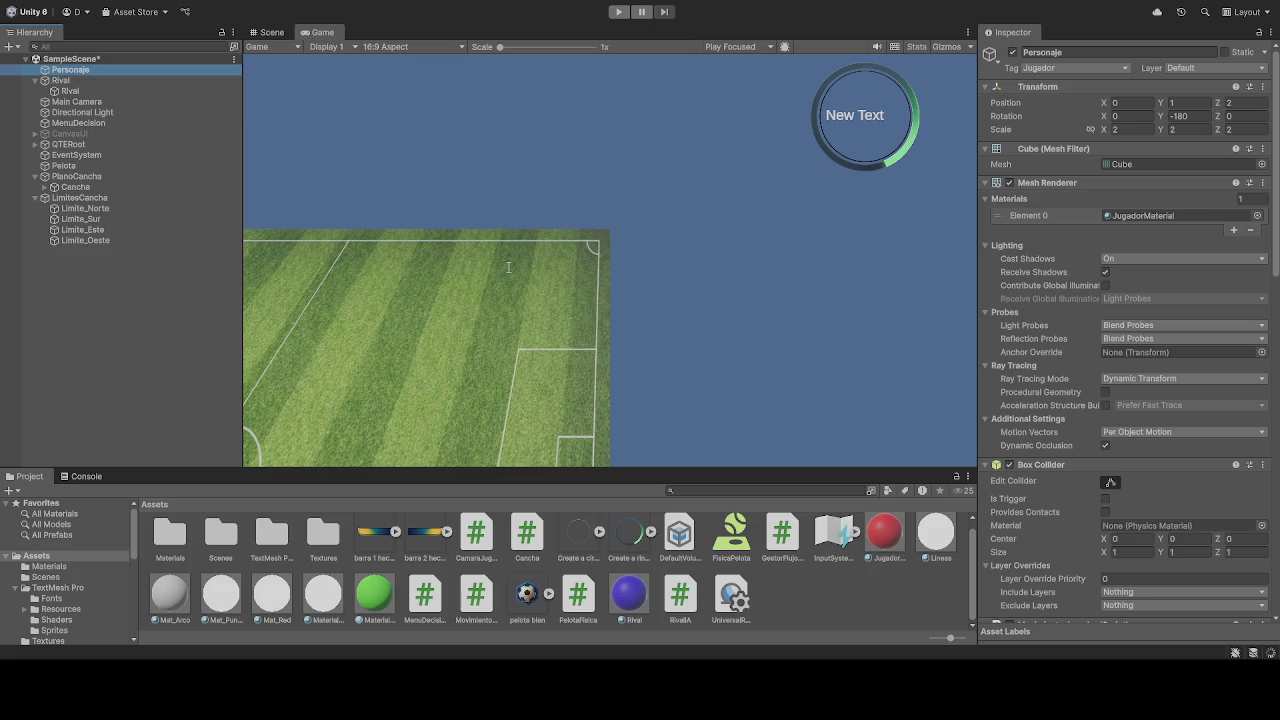
- Start the game and drive the red player cube straight up the pitch
{"action": "left_click", "coordinate": [619, 11]}
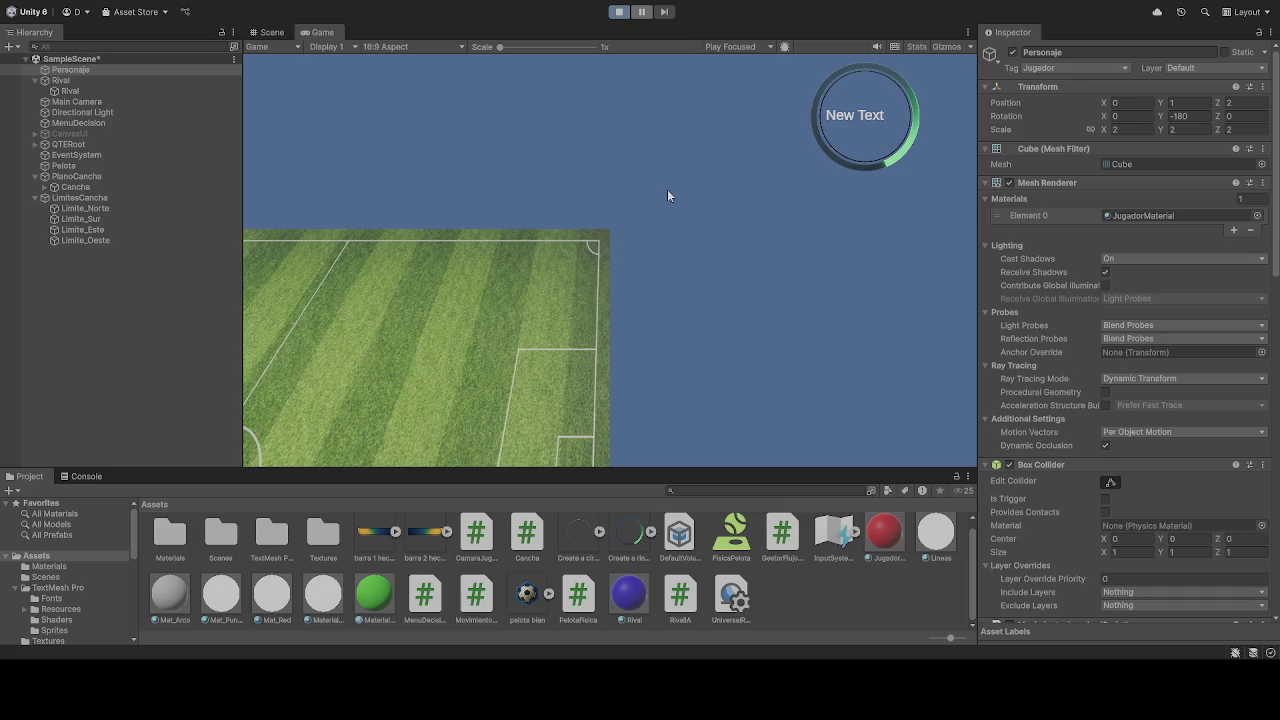
{"action": "key", "text": "w"}
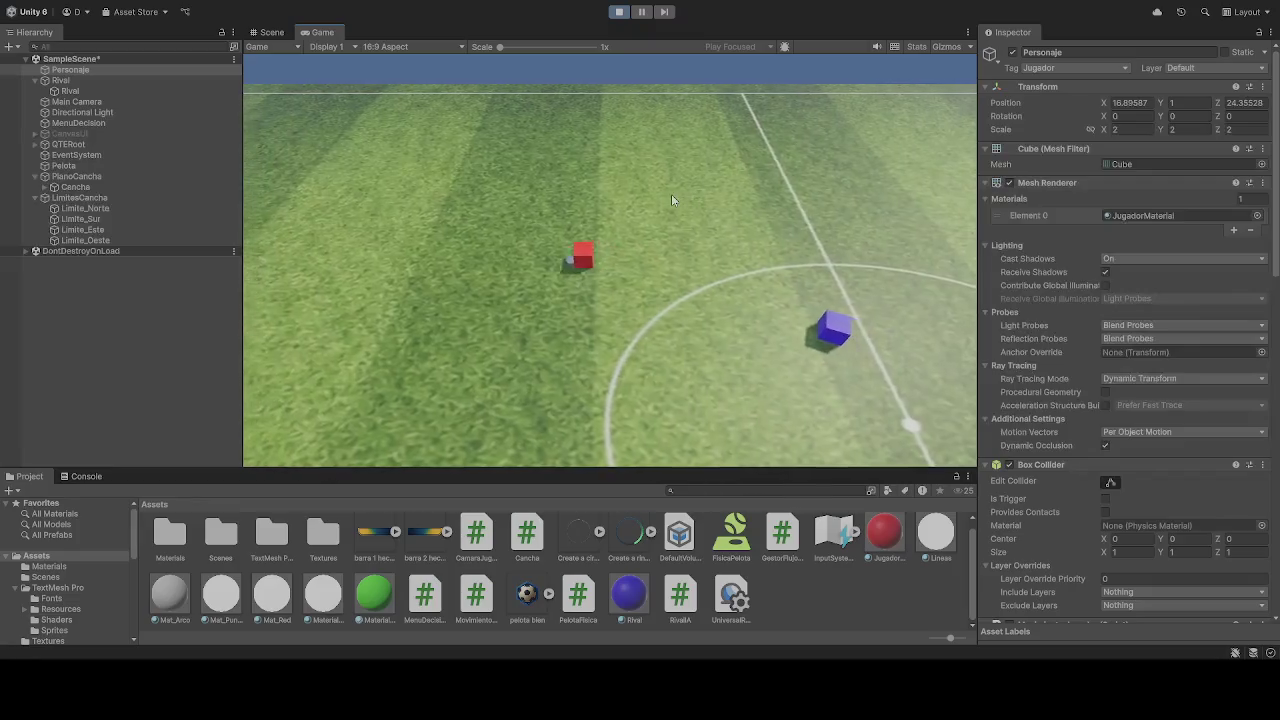
{"action": "key", "text": "w"}
{"action": "key", "text": "w"}
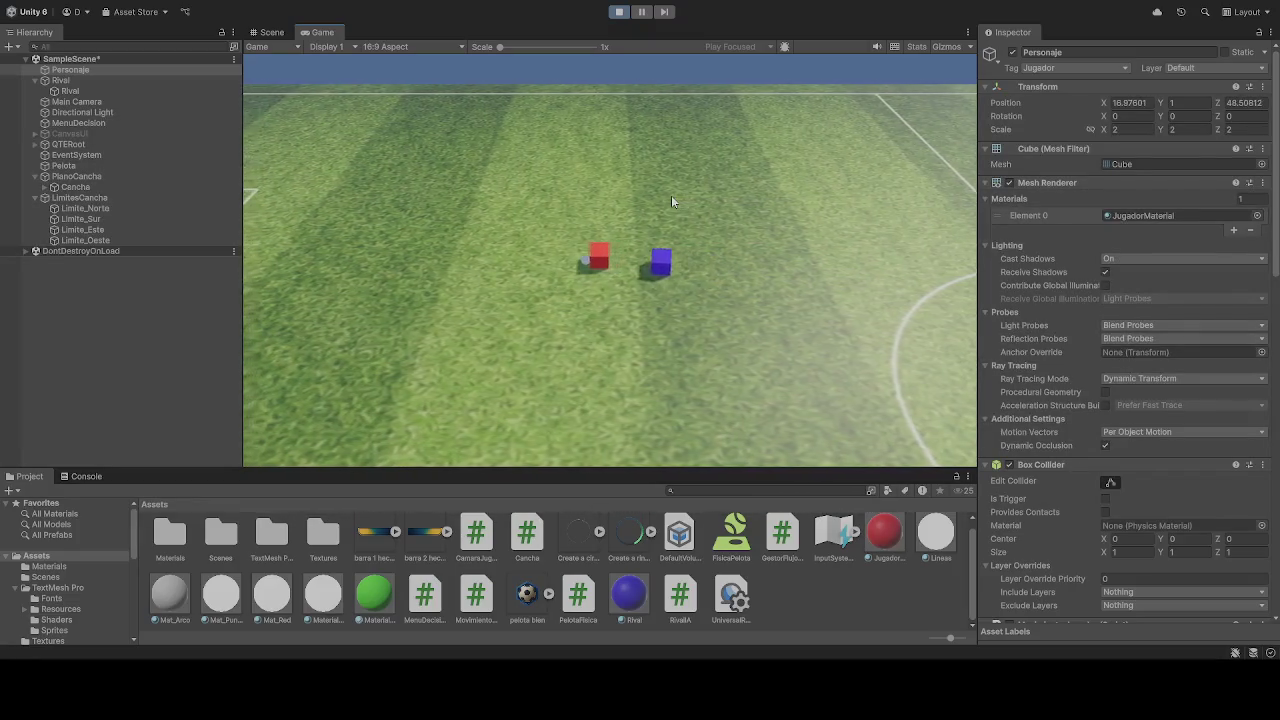
{"action": "key", "text": "w"}
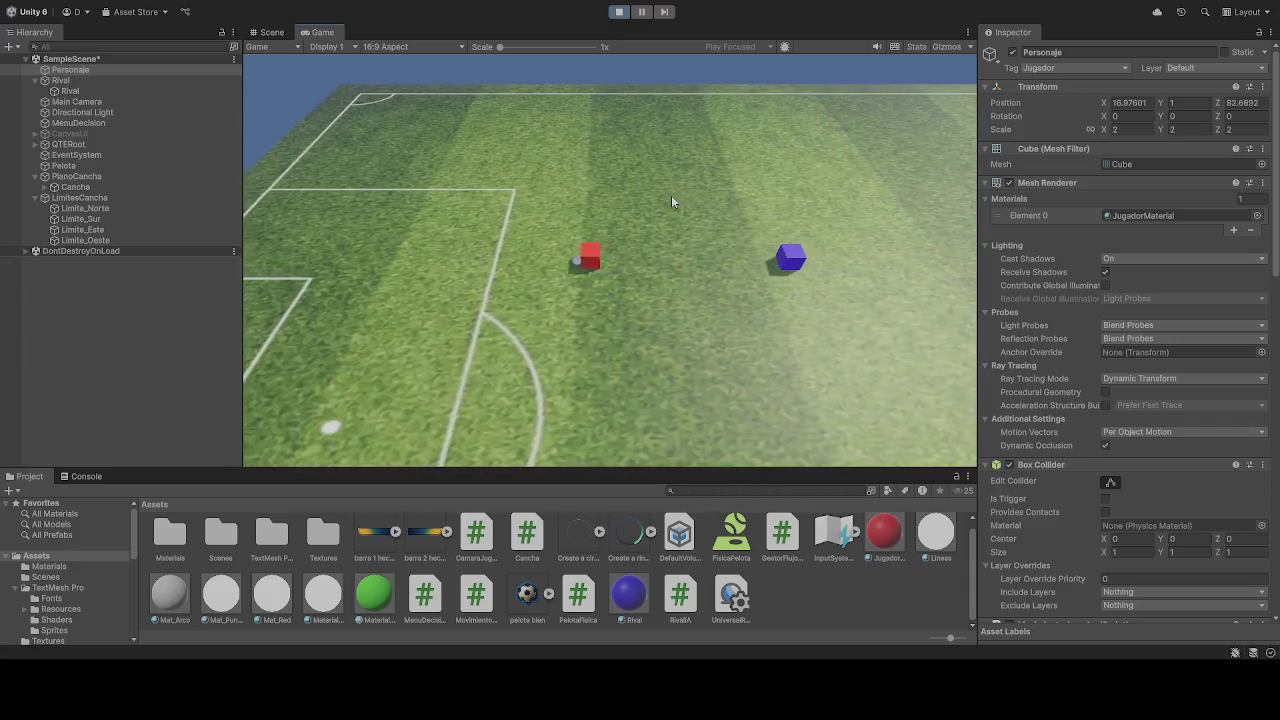
- Steer the player left and right with W, A, D around the blue rival, ending near X -39.6, Z 79.4
{"action": "key", "text": "w"}
{"action": "key", "text": "a"}
{"action": "key", "text": "w"}
{"action": "key", "text": "a"}
{"action": "key", "text": "w"}
{"action": "key", "text": "a"}
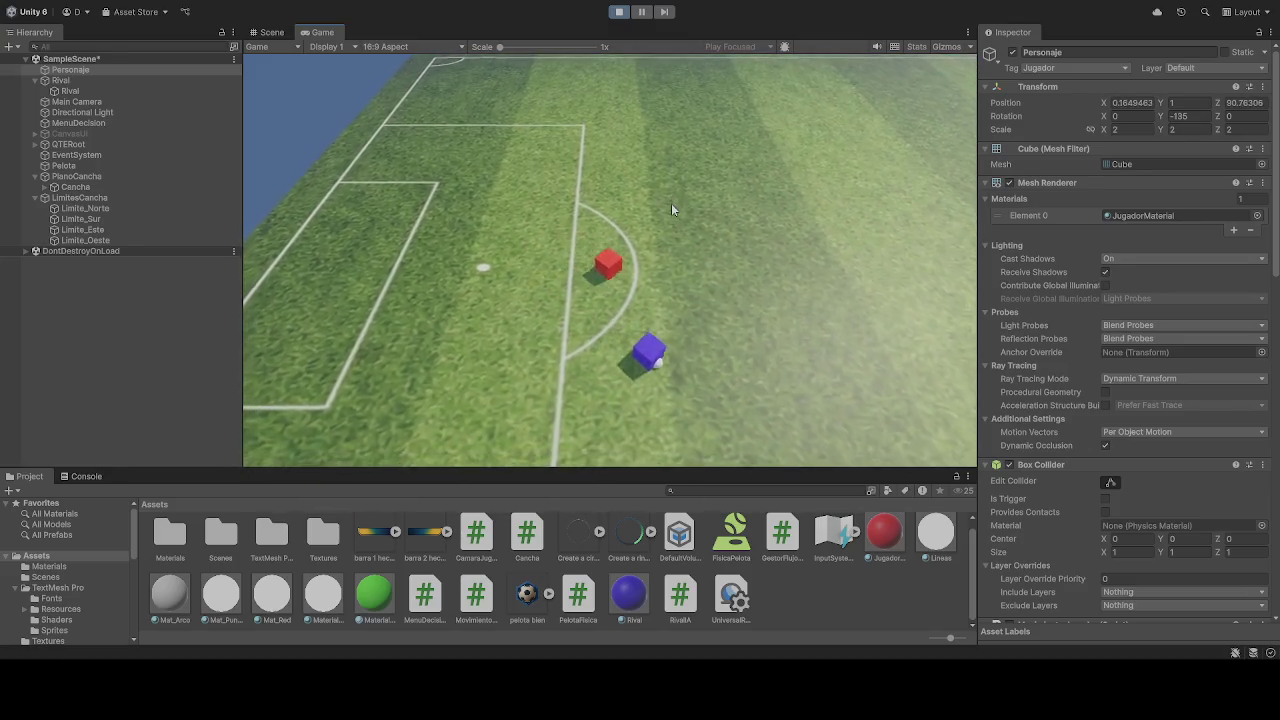
{"action": "key", "text": "w"}
{"action": "key", "text": "d"}
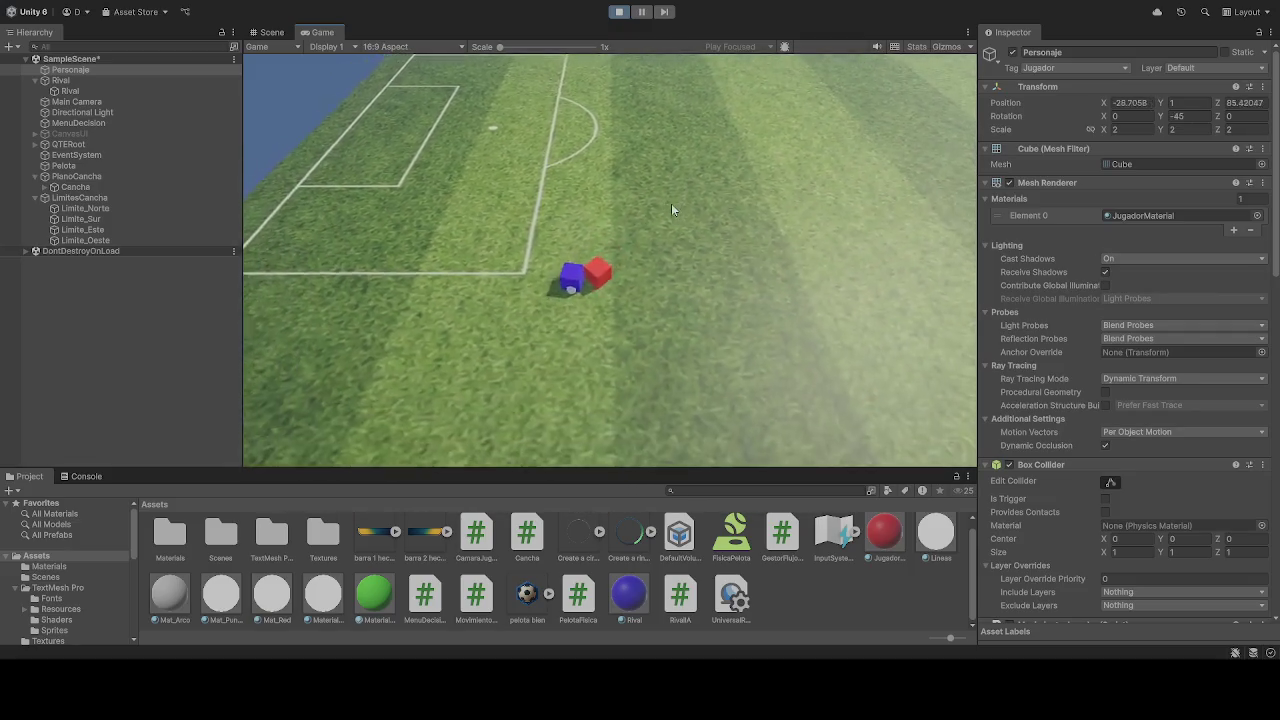
{"action": "key", "text": "w"}
{"action": "key", "text": "a"}
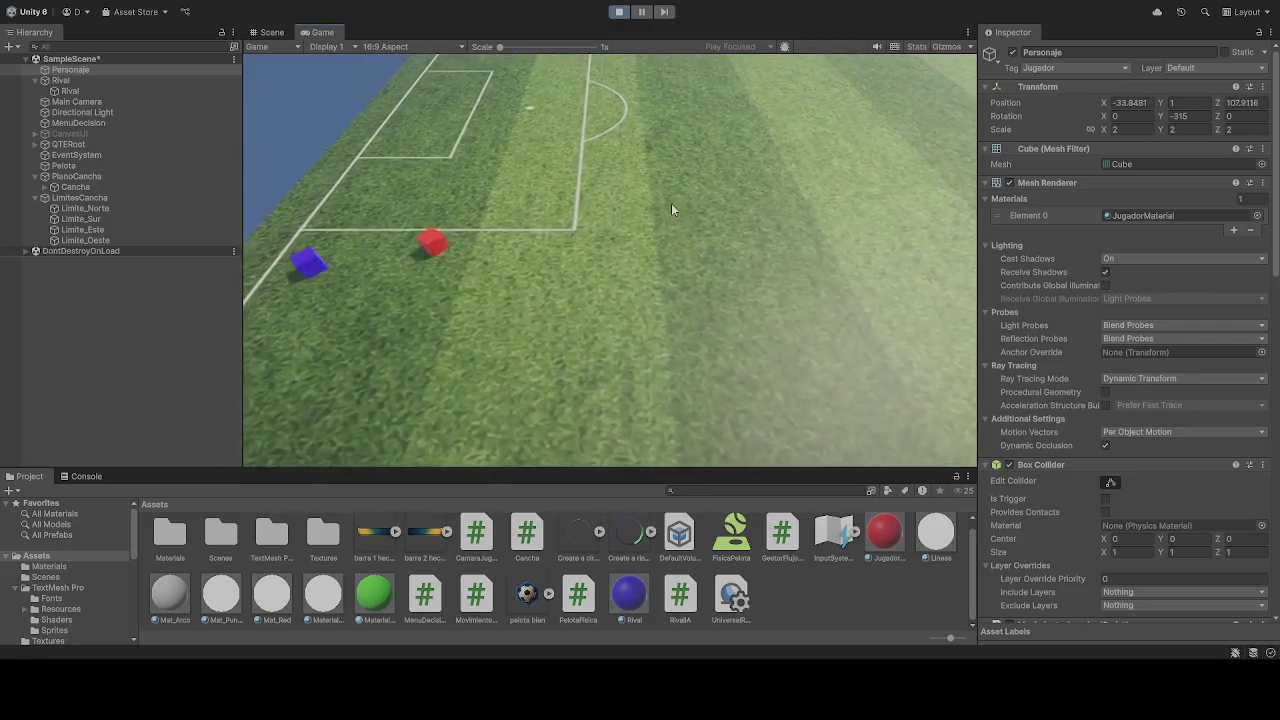
{"action": "key", "text": "w"}
{"action": "key", "text": "d"}
{"action": "key", "text": "w"}
{"action": "key", "text": "a"}
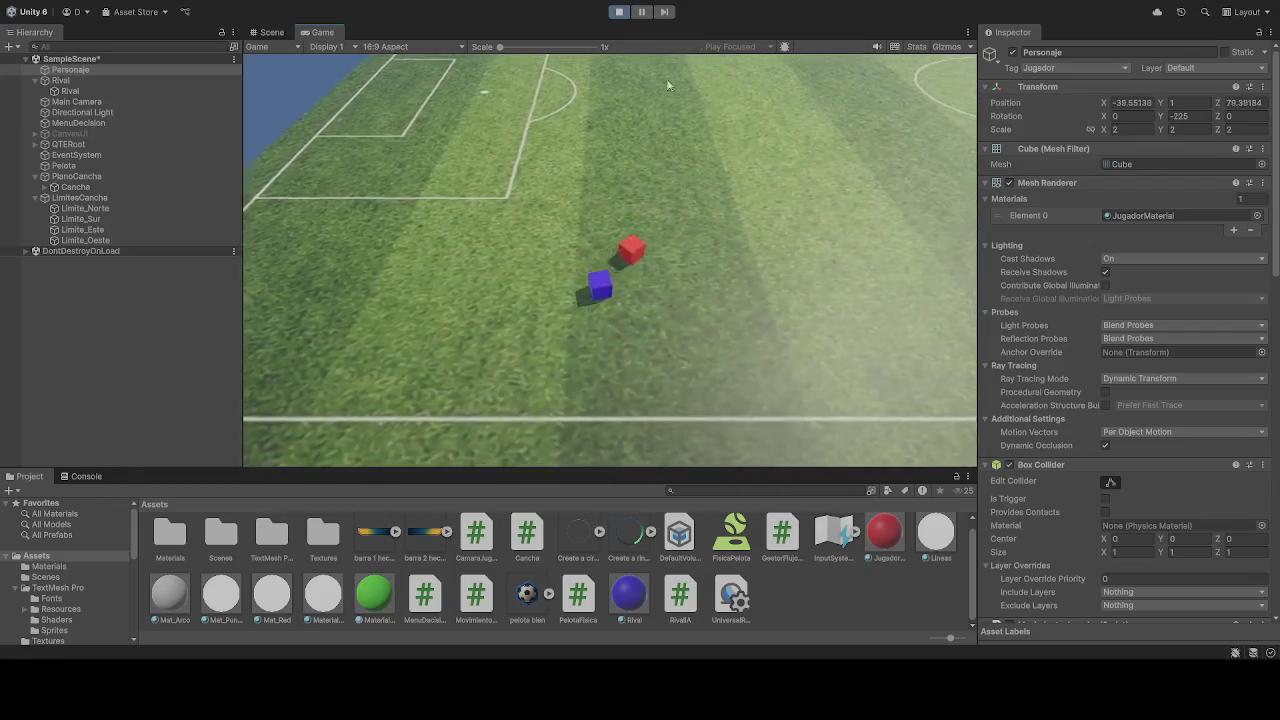
- Exit Play mode, resetting Personaje to 0, 1, 2, and scroll through its Inspector components
{"action": "left_click", "coordinate": [619, 11]}
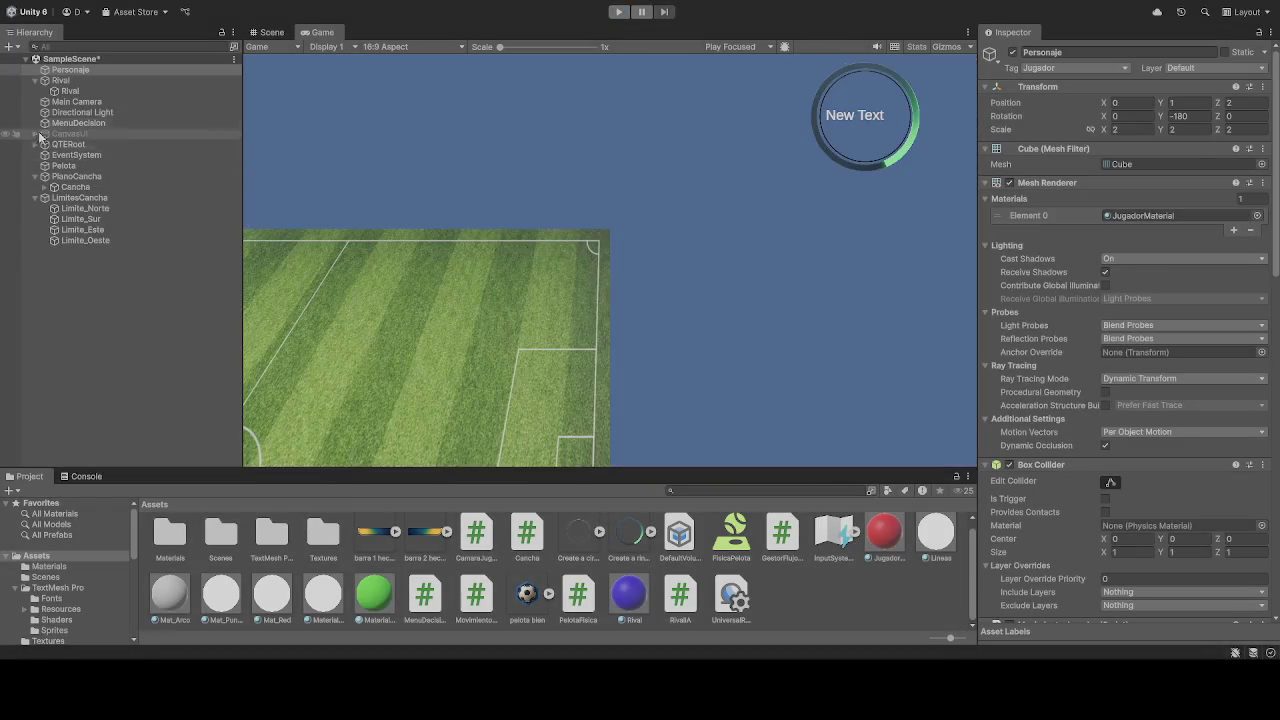
{"action": "scroll", "coordinate": [1035, 380], "scroll_direction": "down", "scroll_amount": 5}
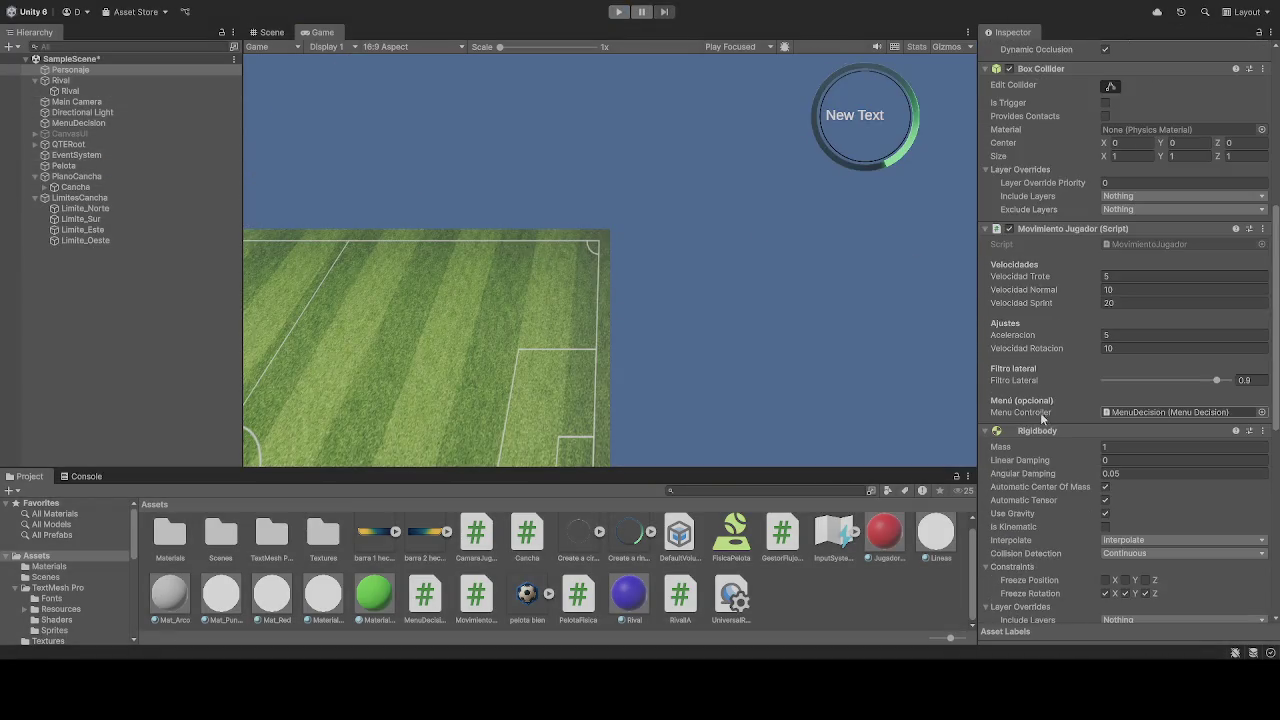
{"action": "scroll", "coordinate": [1040, 412], "scroll_direction": "down", "scroll_amount": 3}
{"action": "scroll", "coordinate": [1042, 398], "scroll_direction": "up", "scroll_amount": 8}
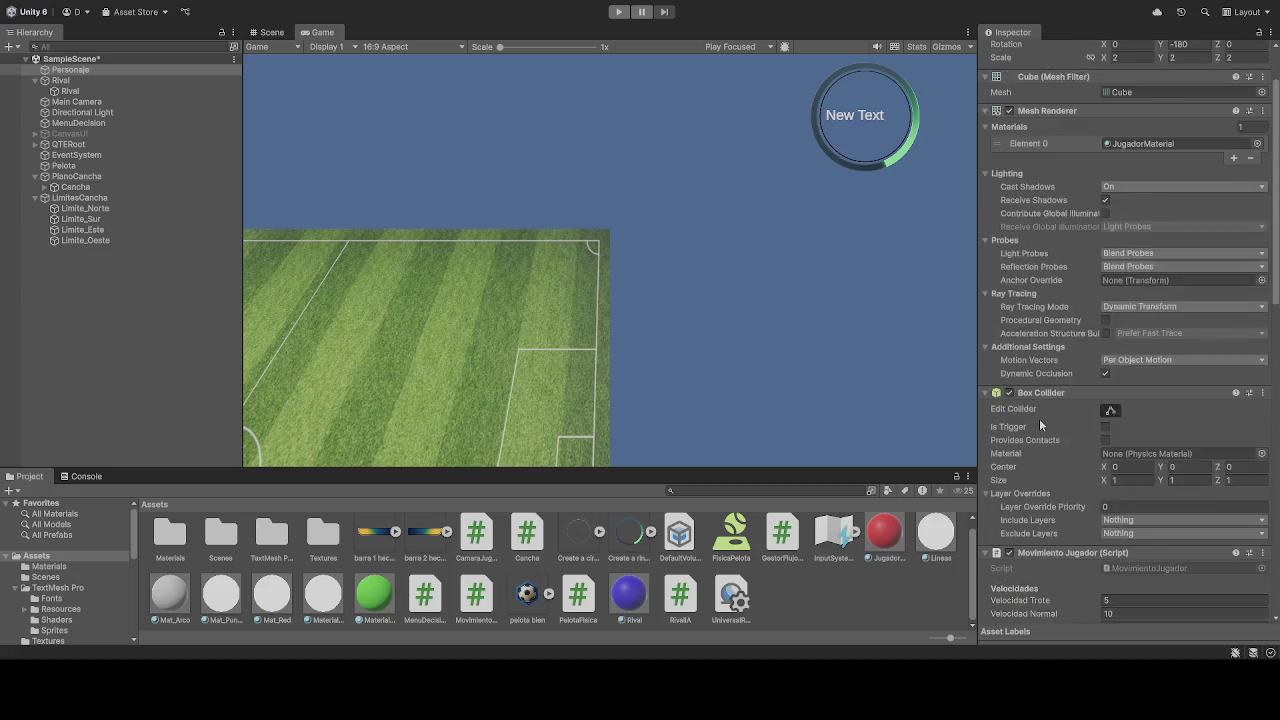
{"action": "scroll", "coordinate": [1040, 416], "scroll_direction": "up", "scroll_amount": 3}
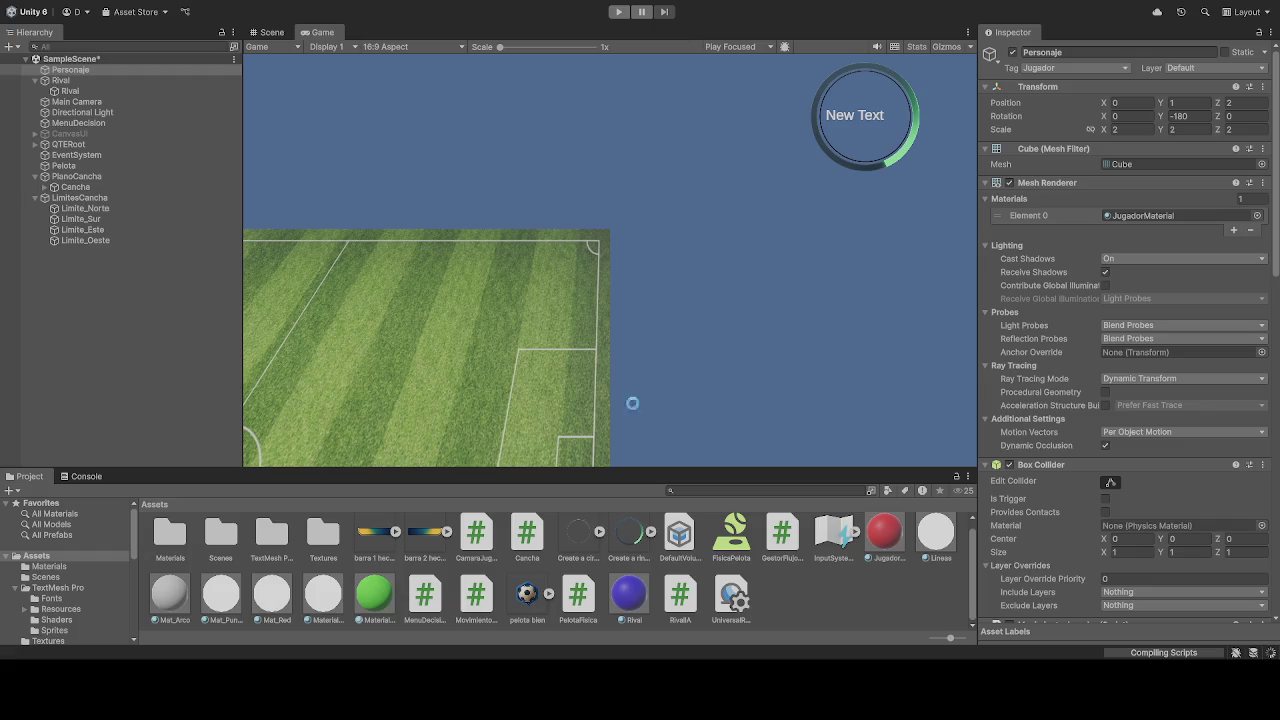
{"action": "left_click", "coordinate": [620, 12]}
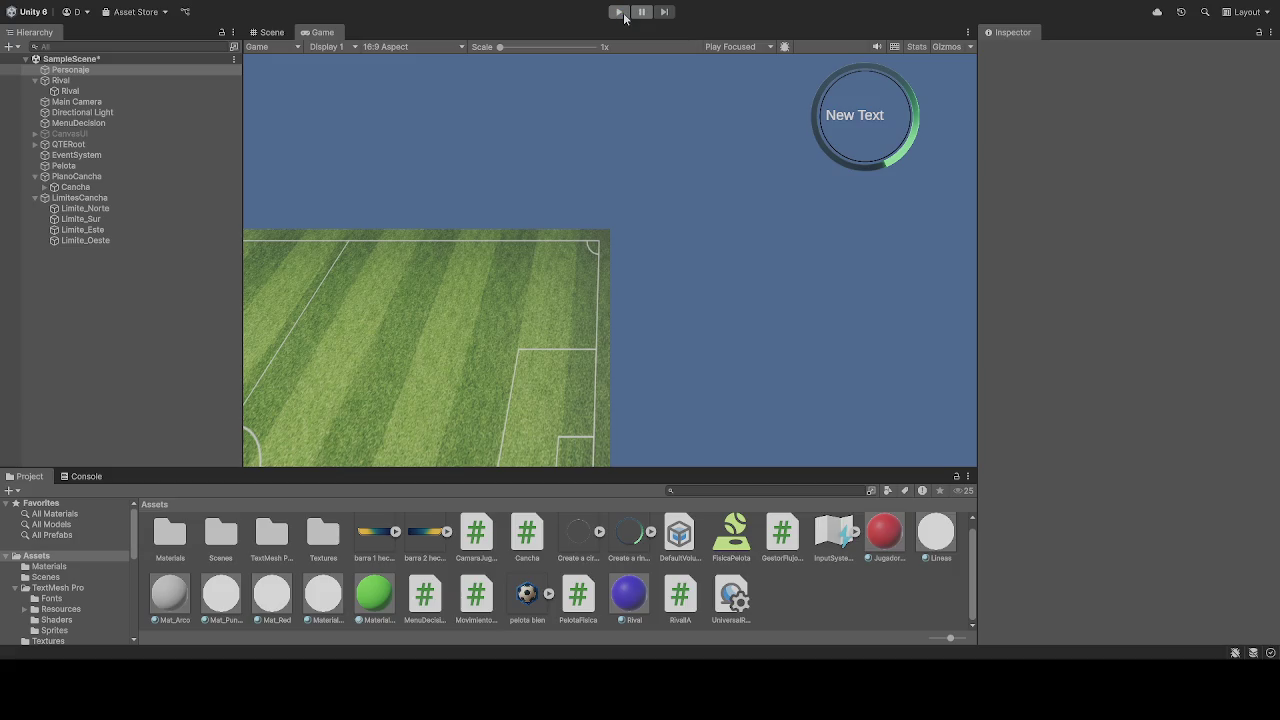
{"action": "left_click", "coordinate": [622, 13]}
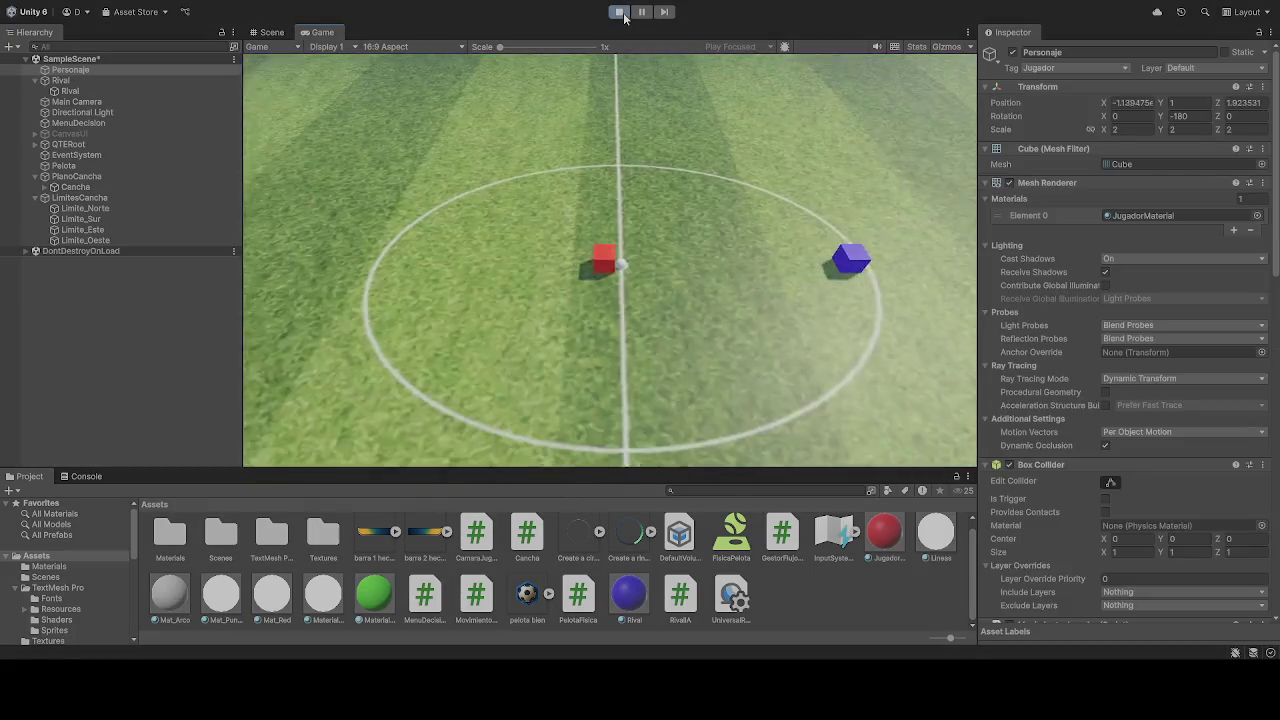
{"action": "key", "text": "w"}
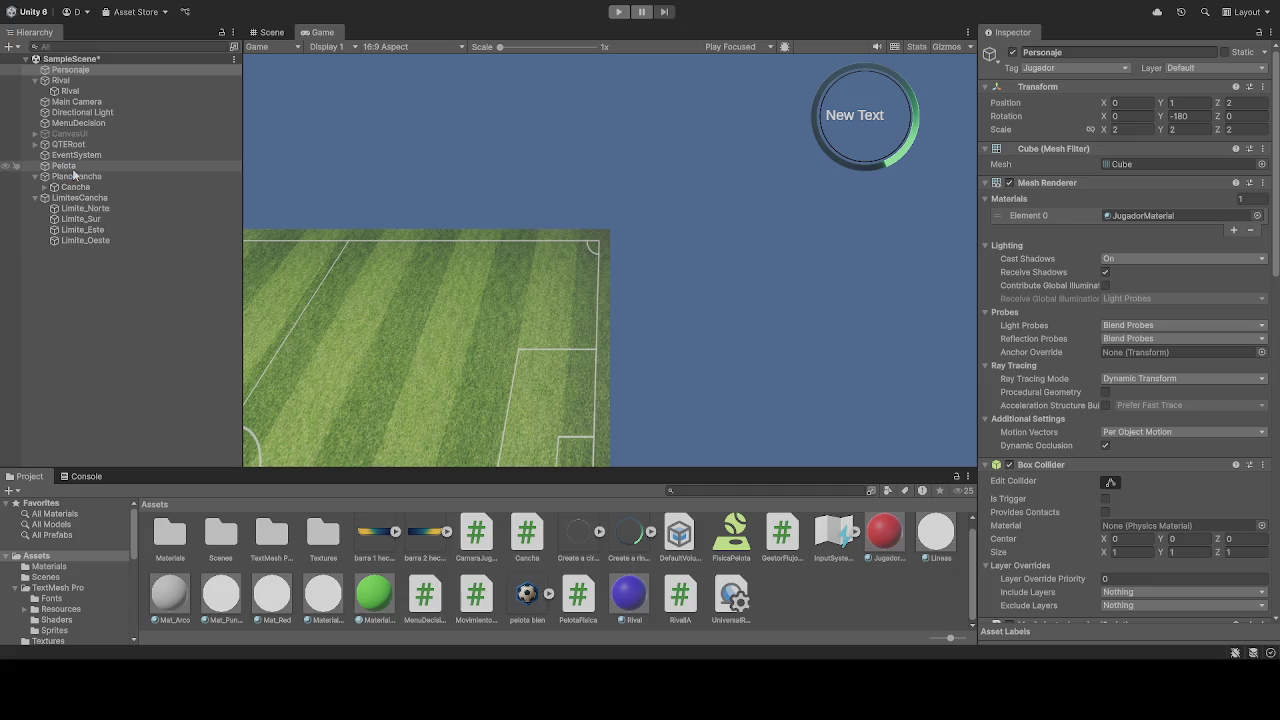
- Inspect the Pelota ball's components, then deselect it
{"action": "left_click", "coordinate": [75, 167]}
{"action": "scroll", "coordinate": [1118, 320], "scroll_direction": "down", "scroll_amount": 10}
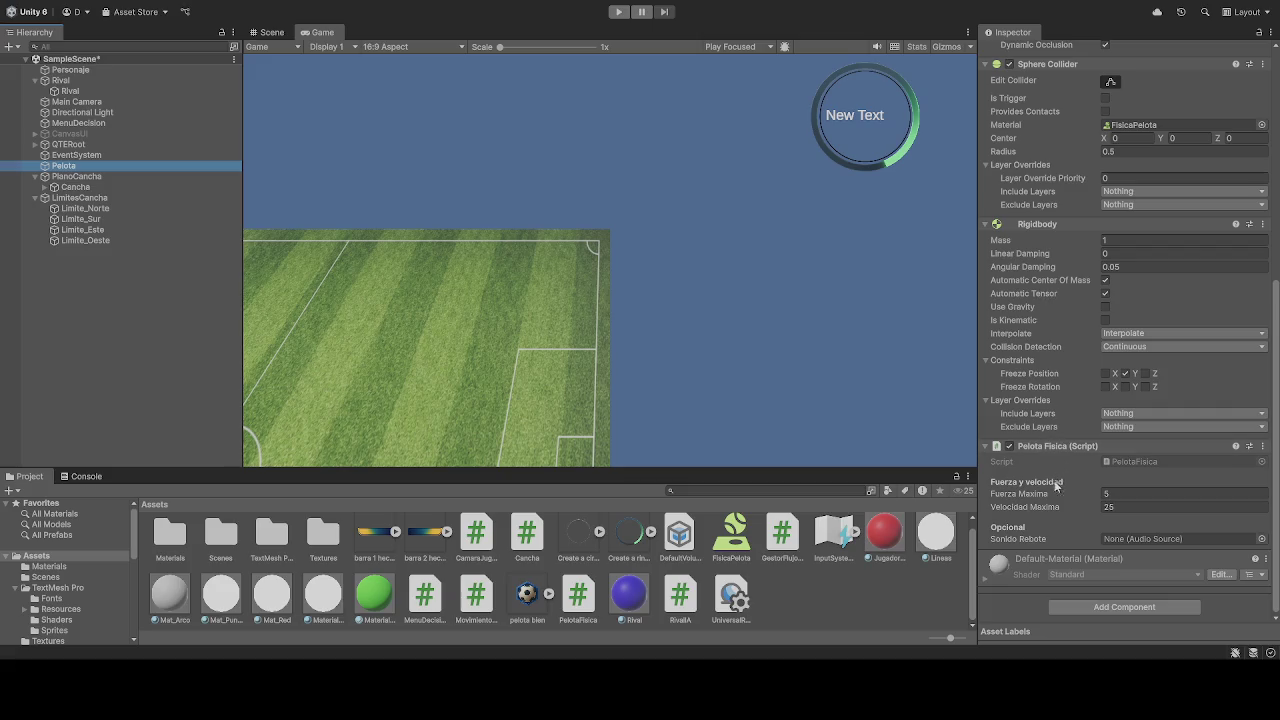
{"action": "scroll", "coordinate": [1064, 497], "scroll_direction": "up", "scroll_amount": 10}
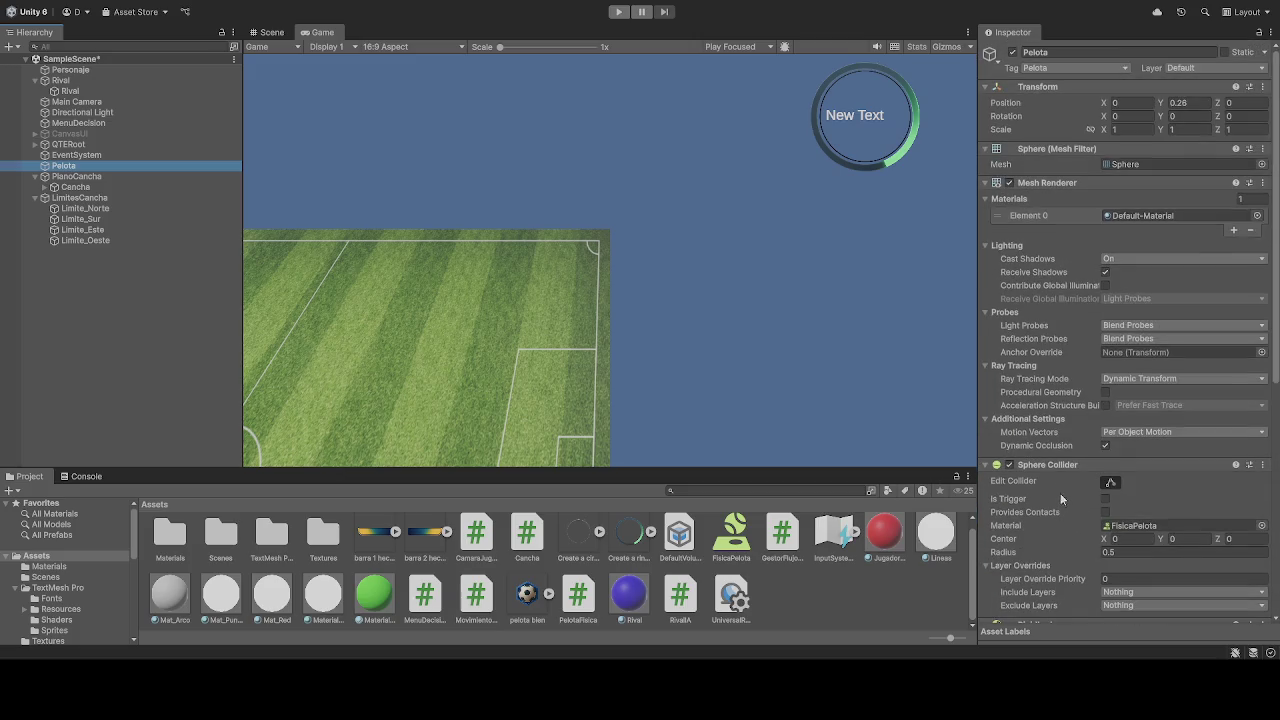
{"action": "scroll", "coordinate": [1040, 515], "scroll_direction": "down", "scroll_amount": 10}
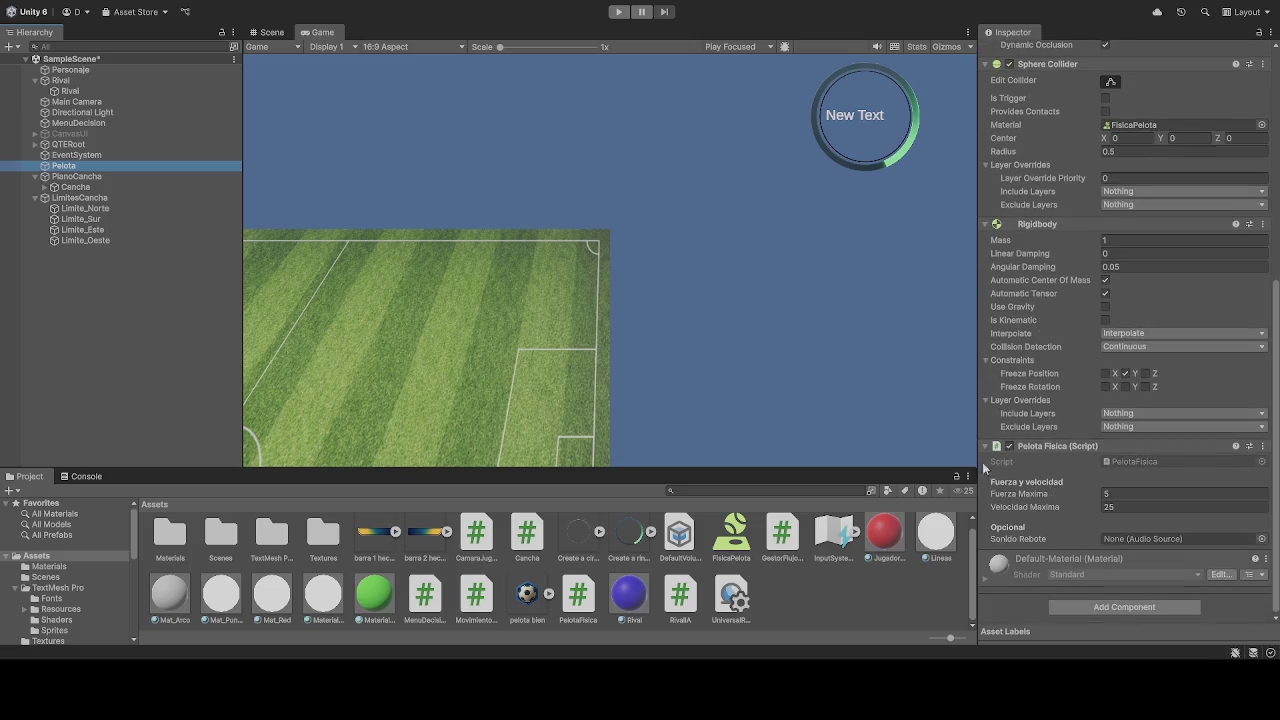
{"action": "left_click", "coordinate": [70, 59]}
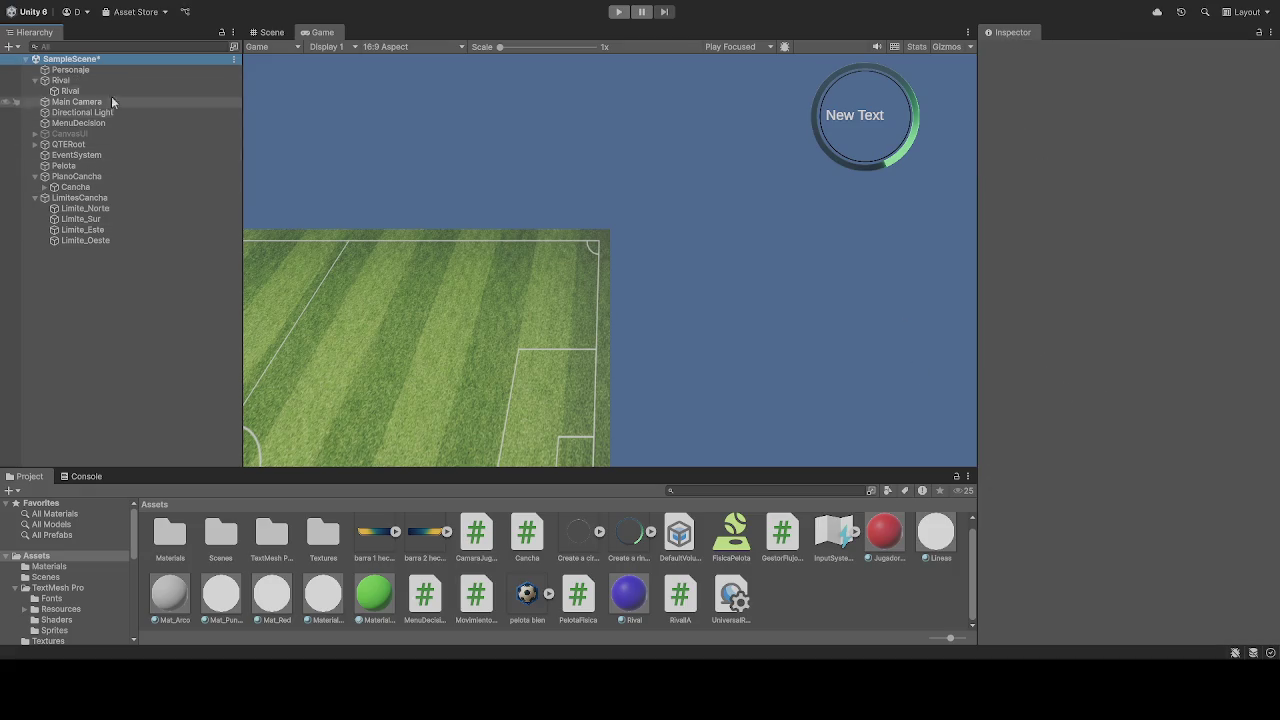
- Review Personaje's Box Collider, frozen X/Y/Z Rigidbody rotation and red JugadorMaterial, then enter Play mode
{"action": "left_click", "coordinate": [105, 70]}
{"action": "scroll", "coordinate": [1074, 440], "scroll_direction": "down", "scroll_amount": 8}
{"action": "scroll", "coordinate": [1063, 429], "scroll_direction": "down", "scroll_amount": 6}
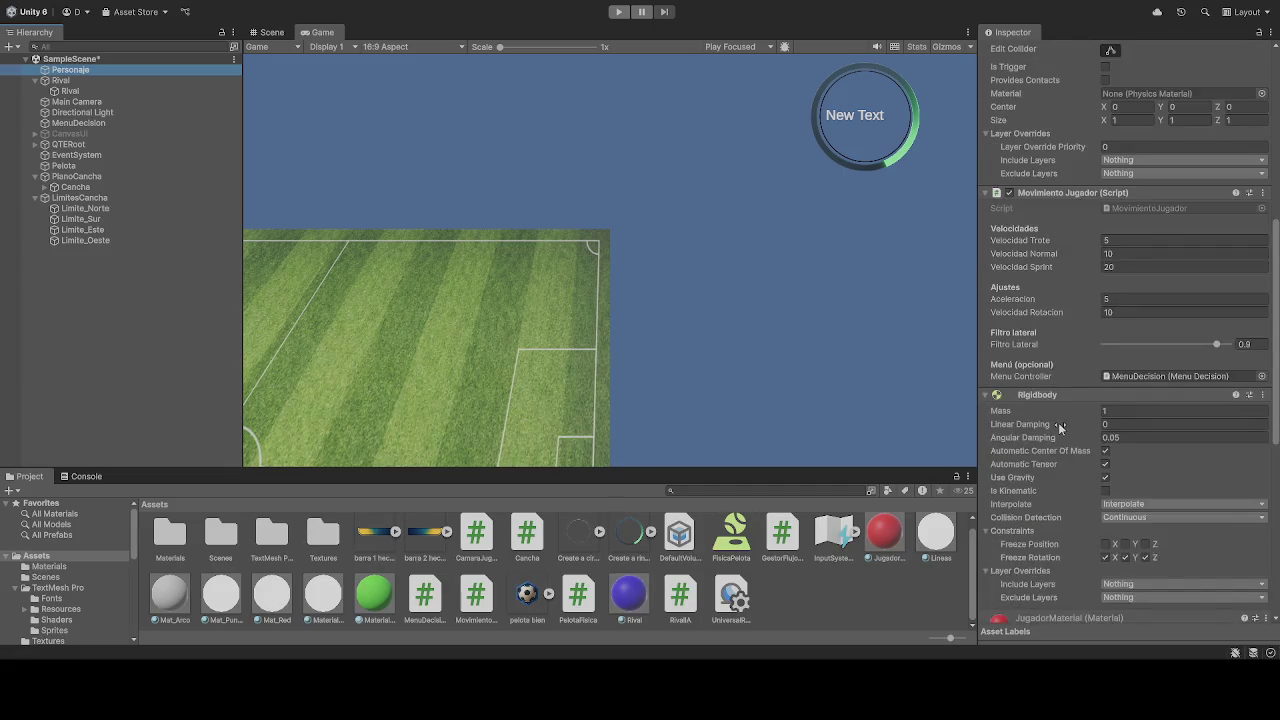
{"action": "scroll", "coordinate": [1034, 418], "scroll_direction": "down", "scroll_amount": 3}
{"action": "scroll", "coordinate": [1036, 430], "scroll_direction": "up", "scroll_amount": 12}
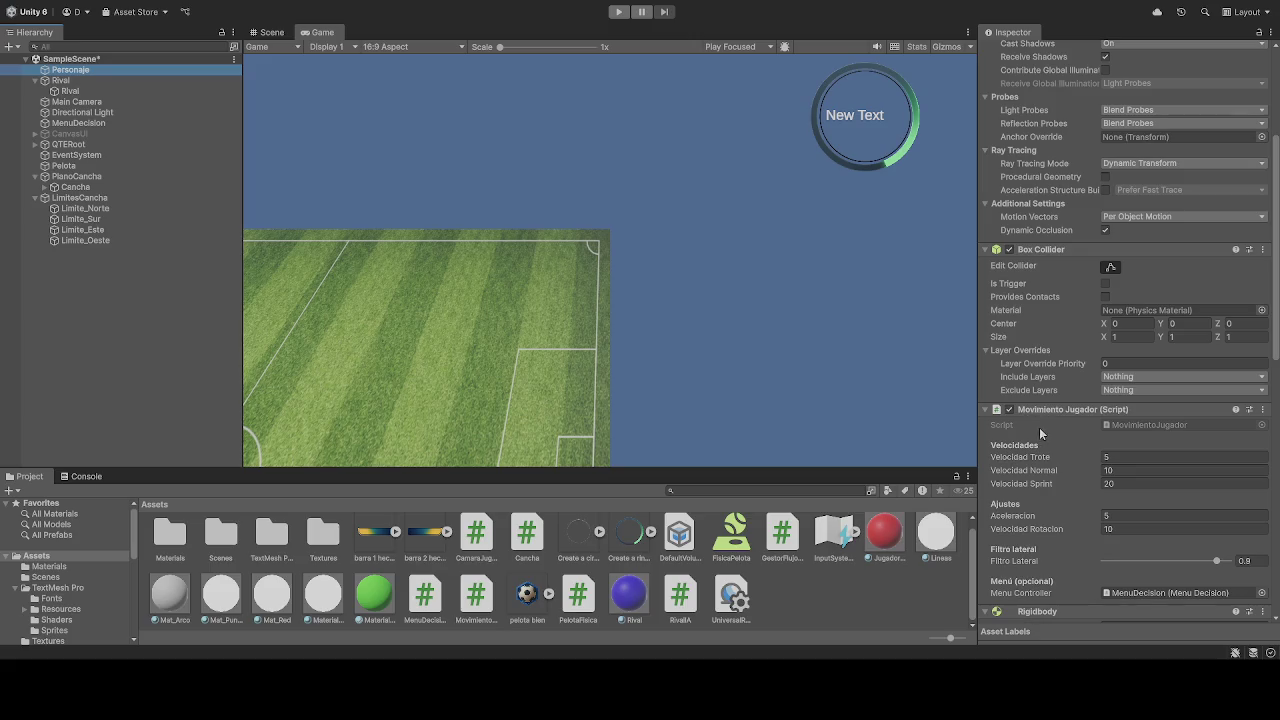
{"action": "scroll", "coordinate": [1059, 450], "scroll_direction": "down", "scroll_amount": 1}
{"action": "scroll", "coordinate": [1052, 459], "scroll_direction": "up", "scroll_amount": 6}
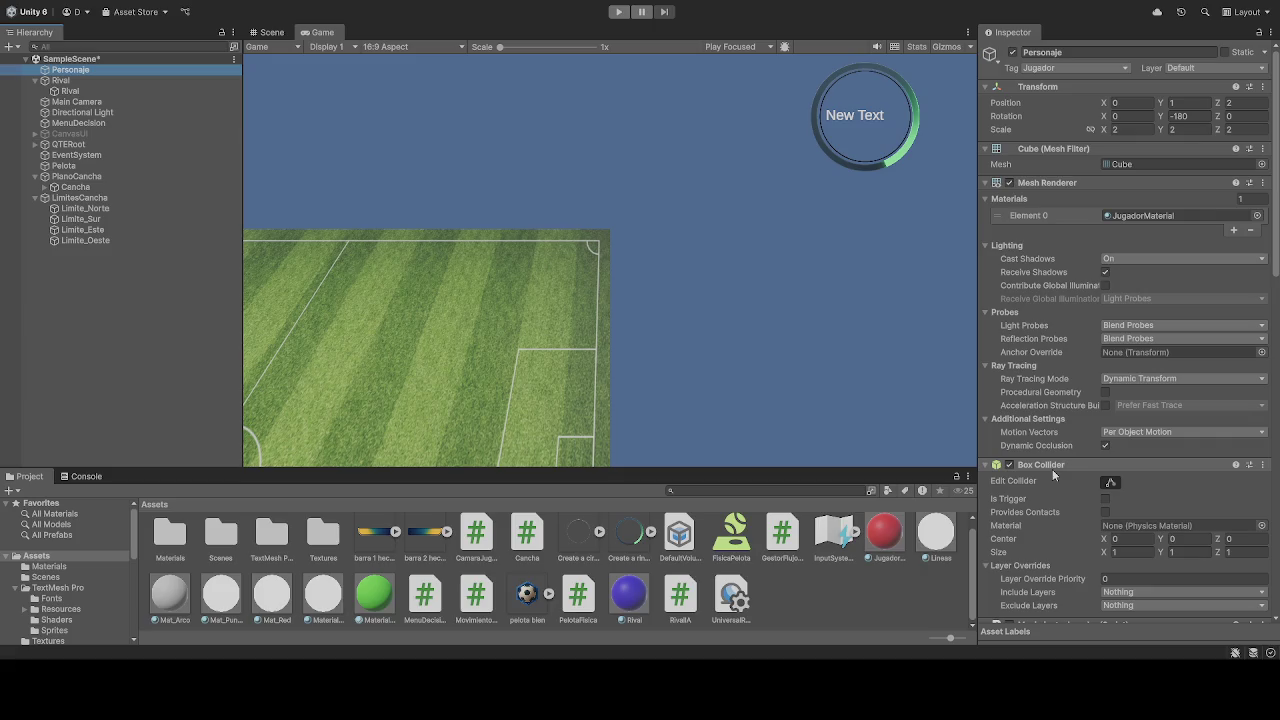
{"action": "scroll", "coordinate": [1052, 465], "scroll_direction": "down", "scroll_amount": 20}
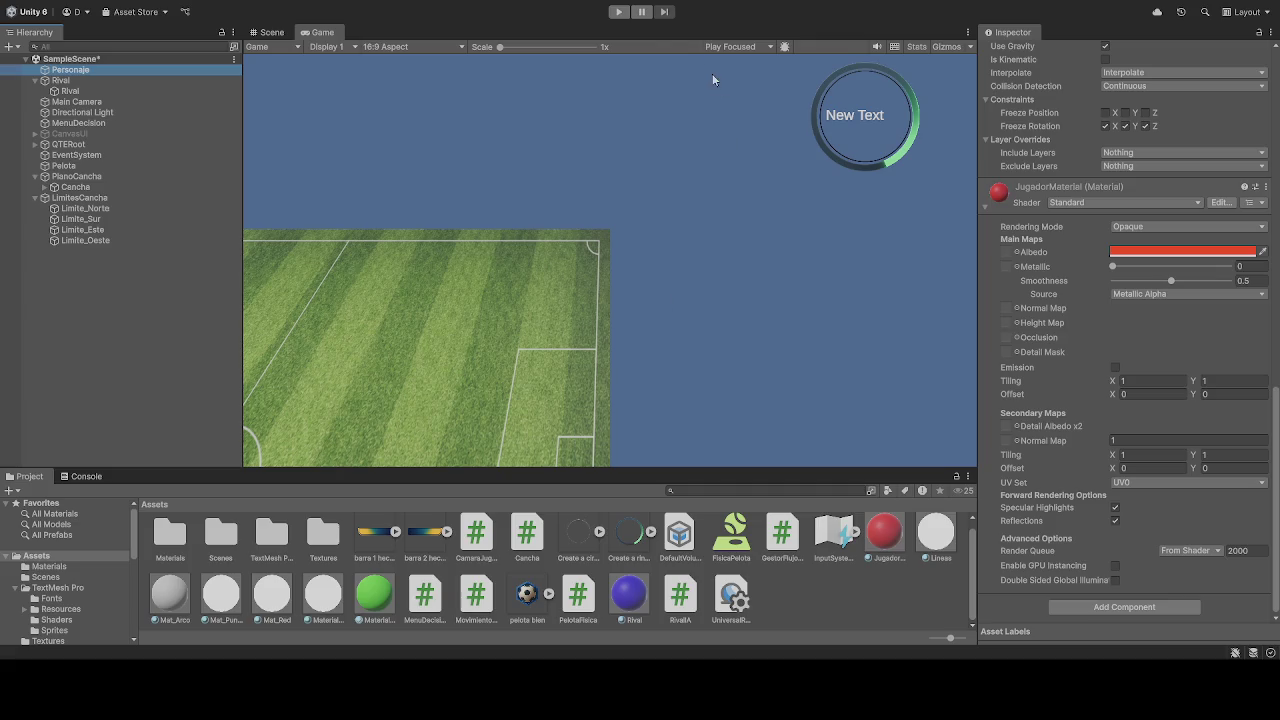
{"action": "left_click", "coordinate": [619, 12]}
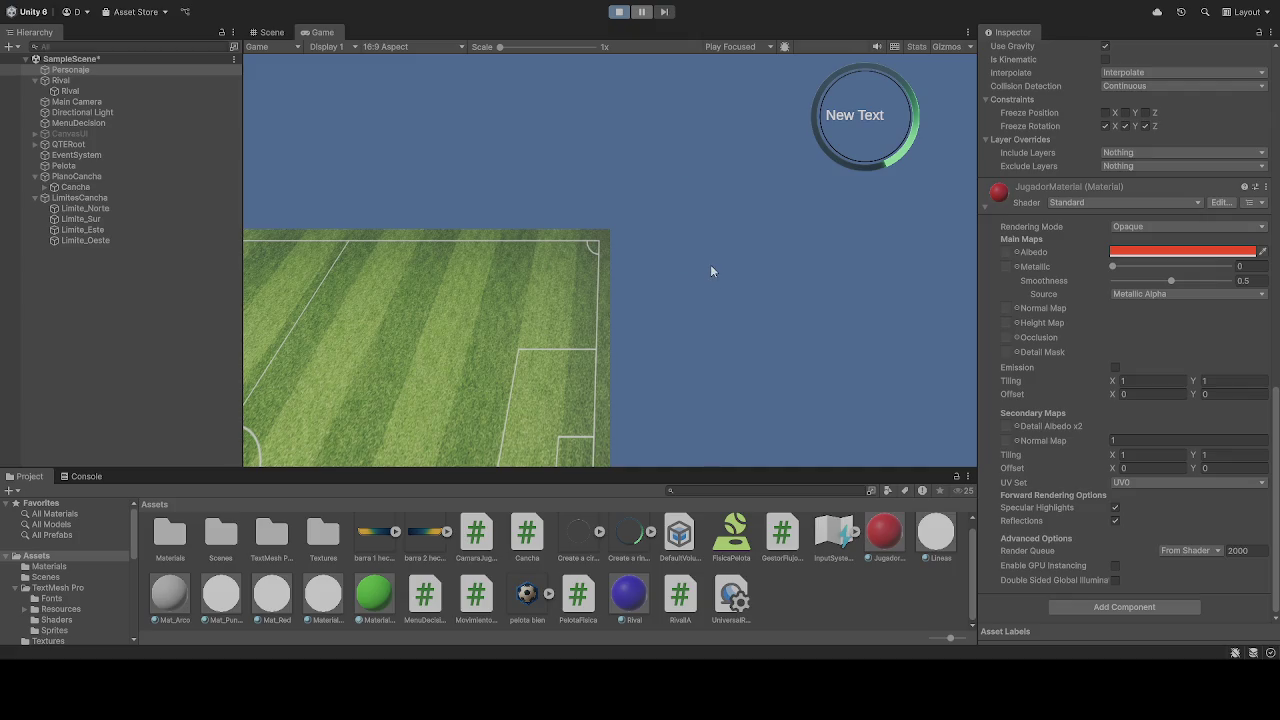
{"action": "key", "text": "w"}
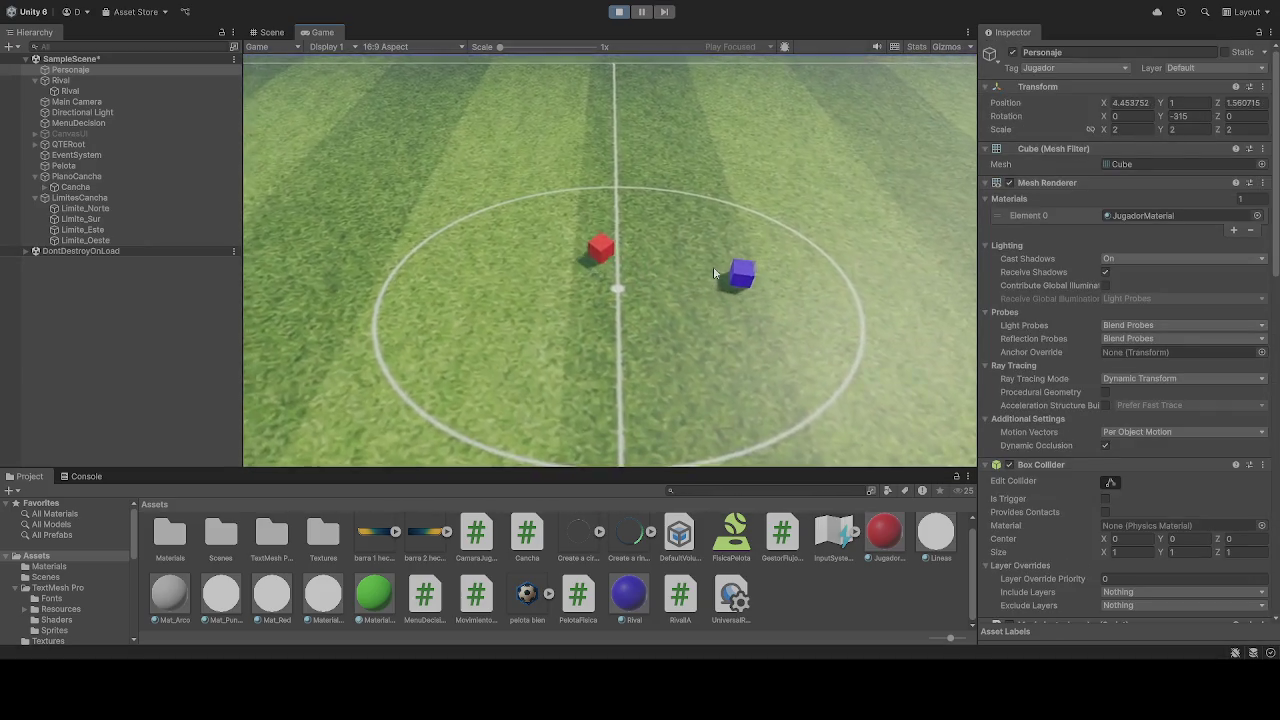
{"action": "key", "text": "w"}
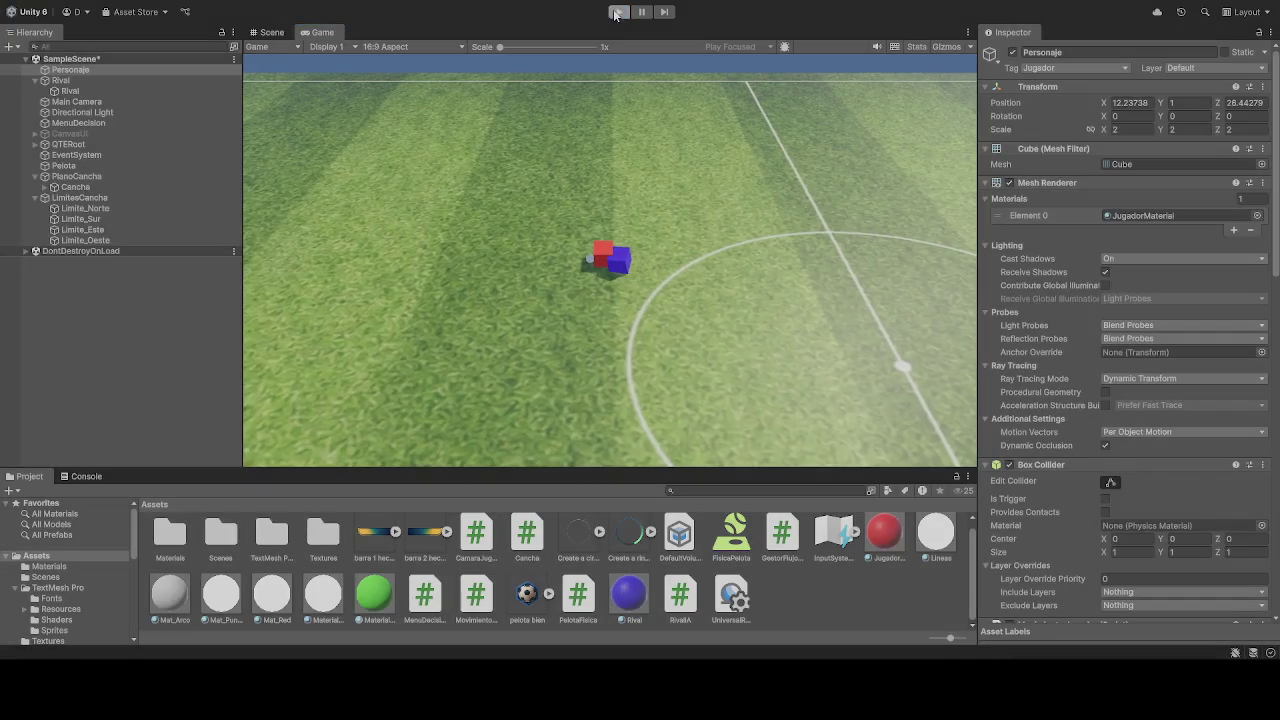
{"action": "left_click", "coordinate": [619, 11]}
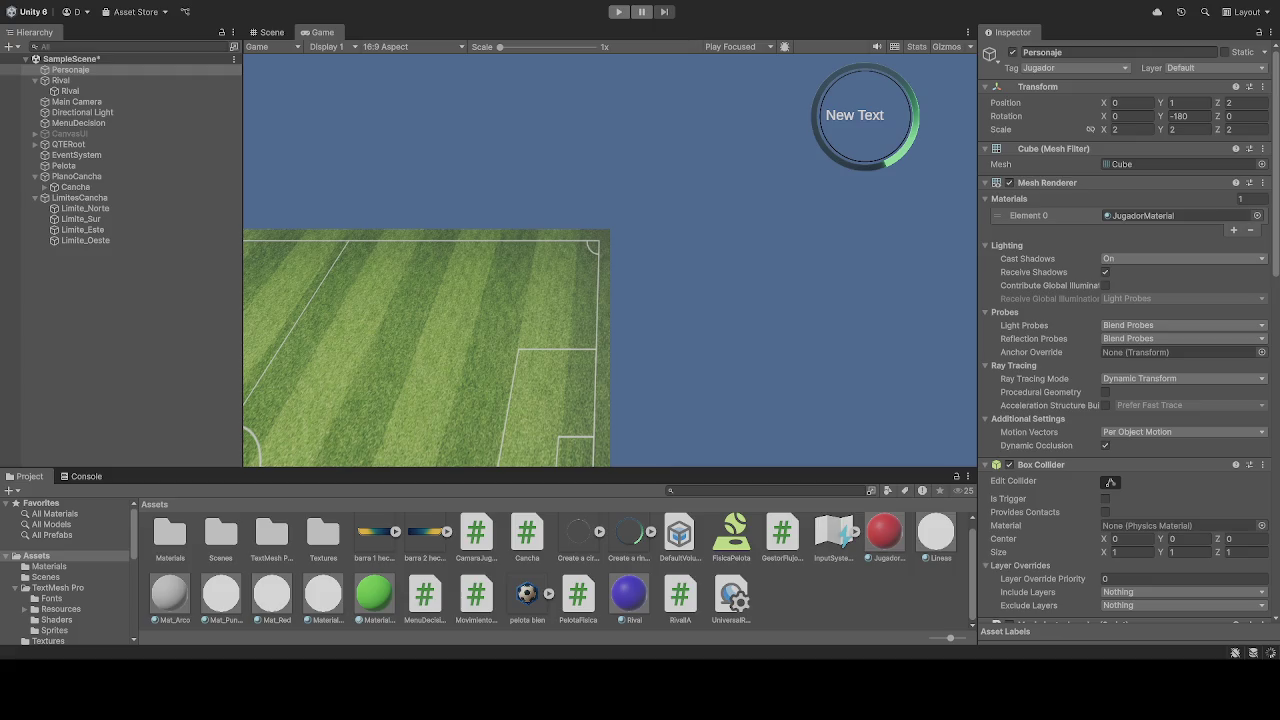
- Start another play test to try the red player cube's WASD movement
{"action": "left_click", "coordinate": [621, 12]}
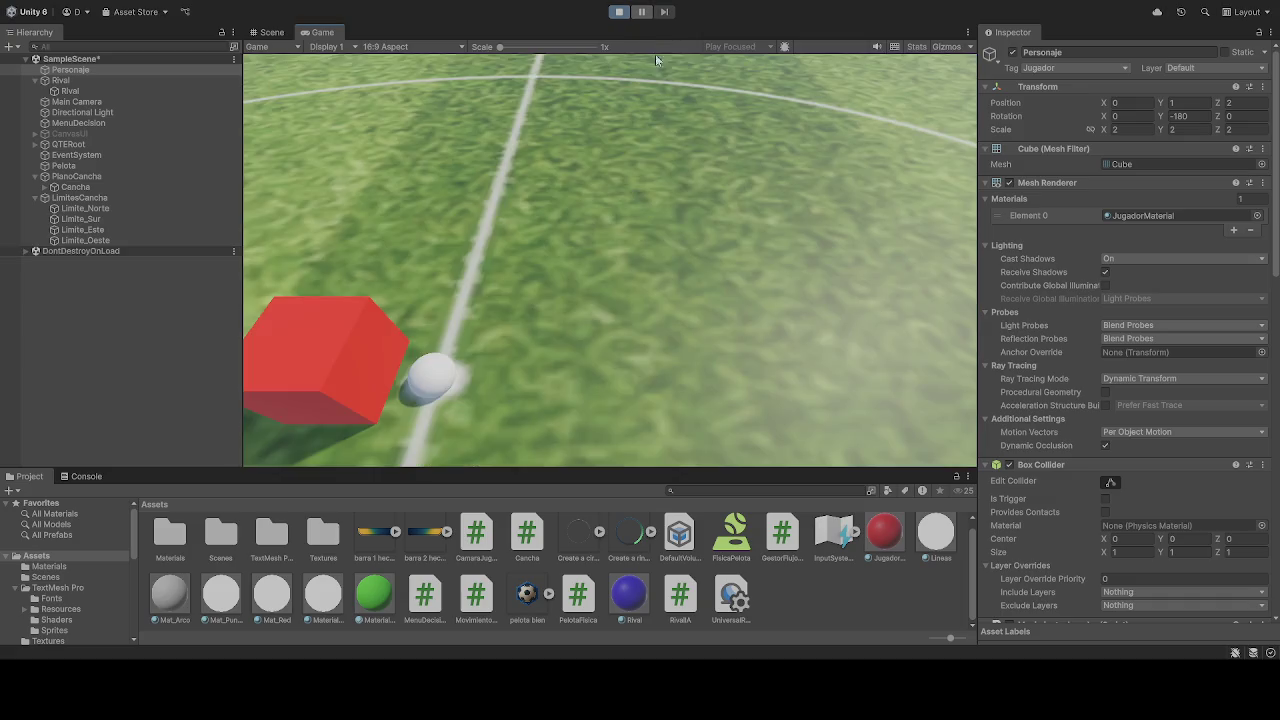
- Drive and turn the red Personaje cube with W and D, then stop the play test
{"action": "key", "text": "w"}
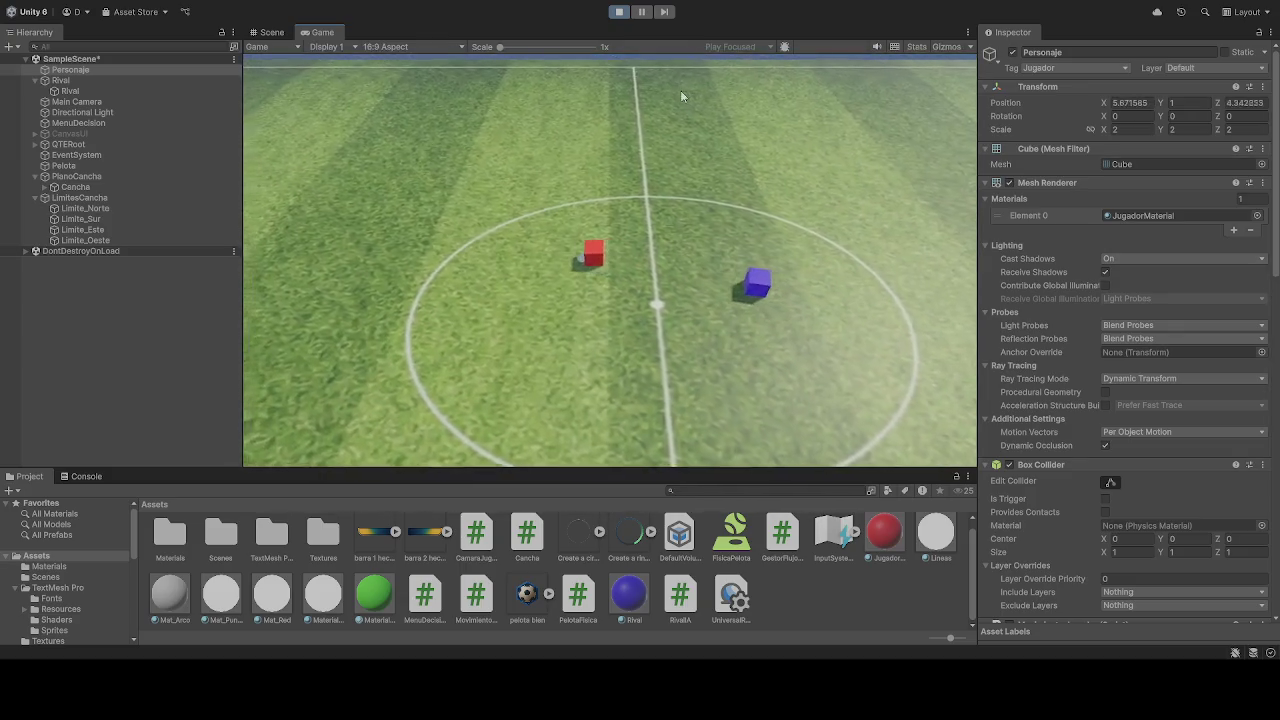
{"action": "key", "text": "w"}
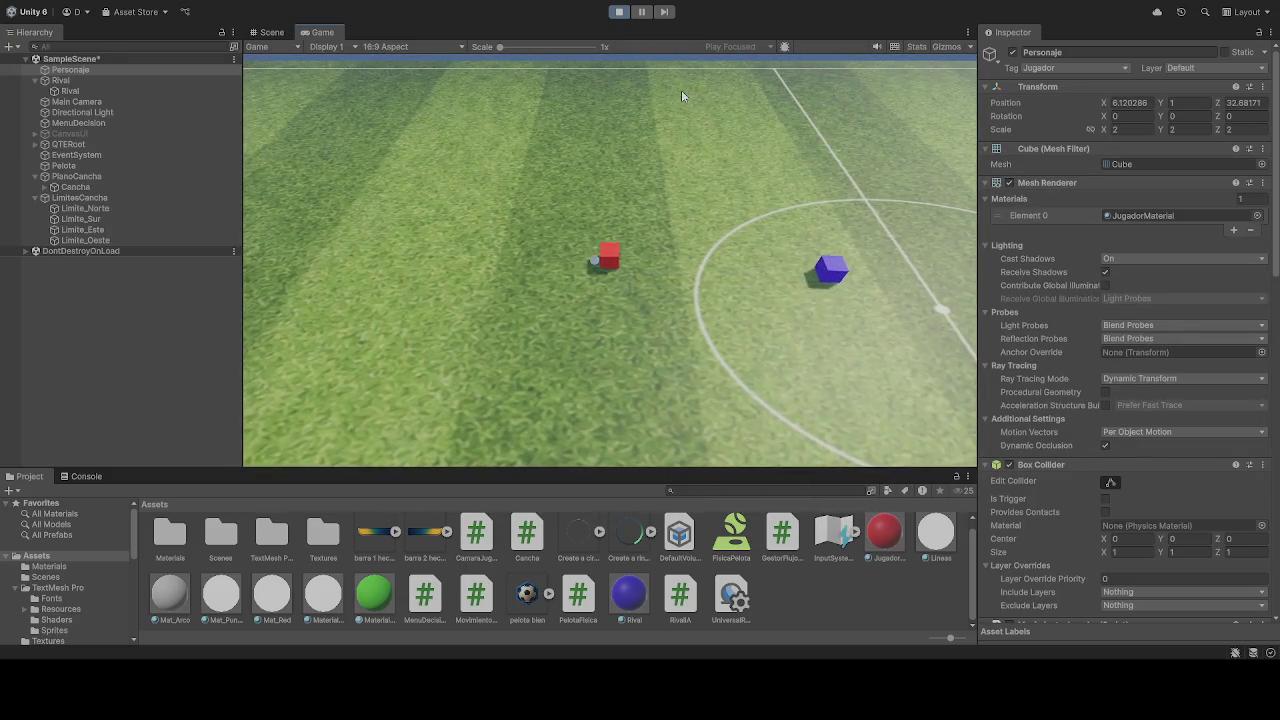
{"action": "key", "text": "d"}
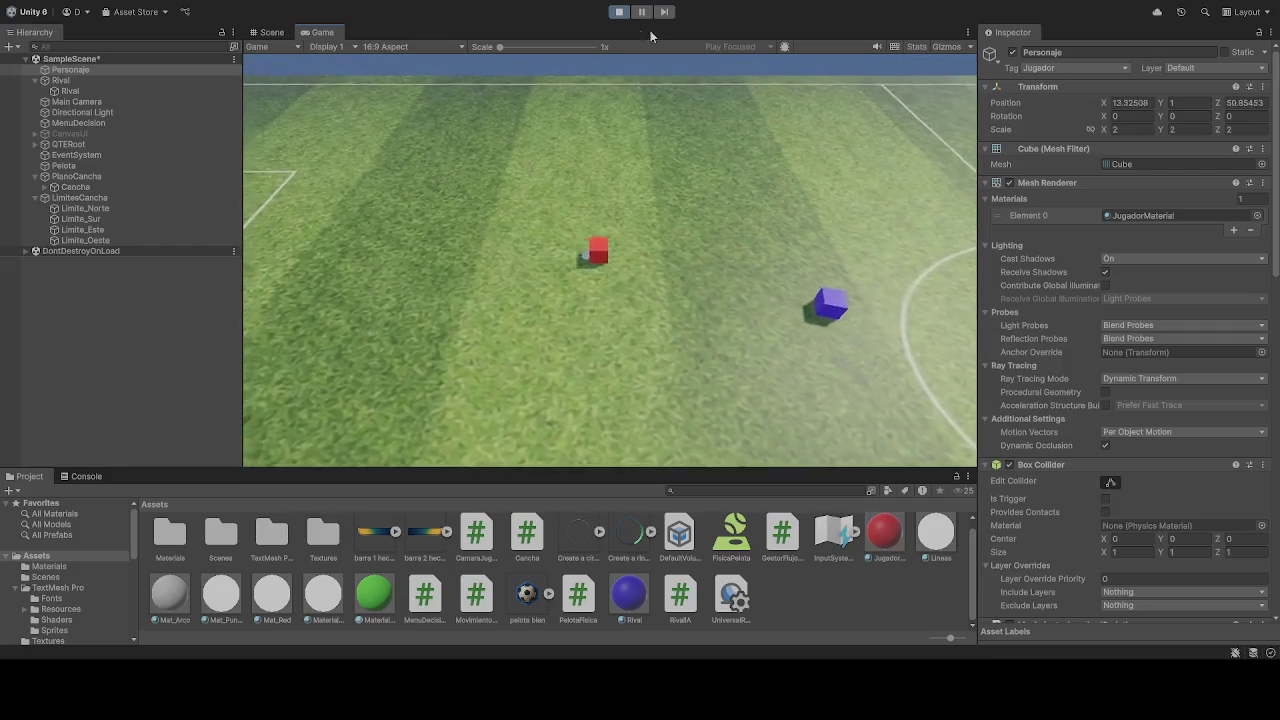
{"action": "left_click", "coordinate": [619, 11]}
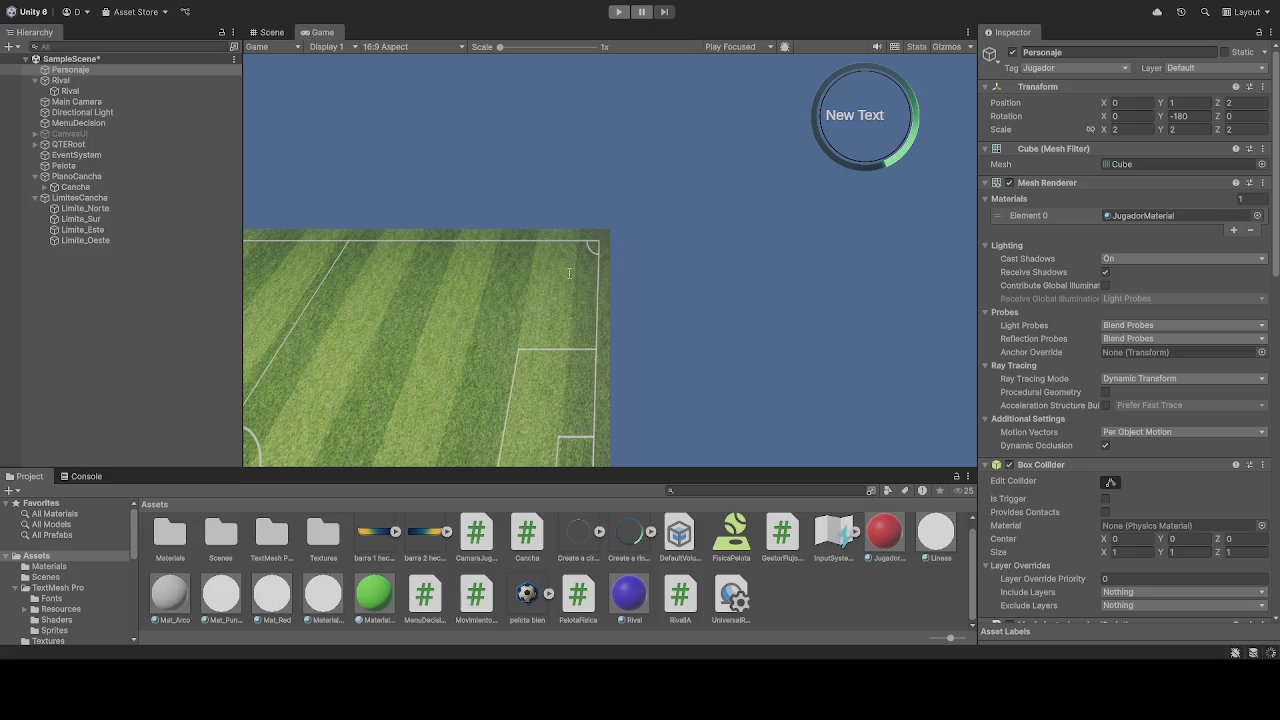
{"action": "left_click", "coordinate": [618, 12]}
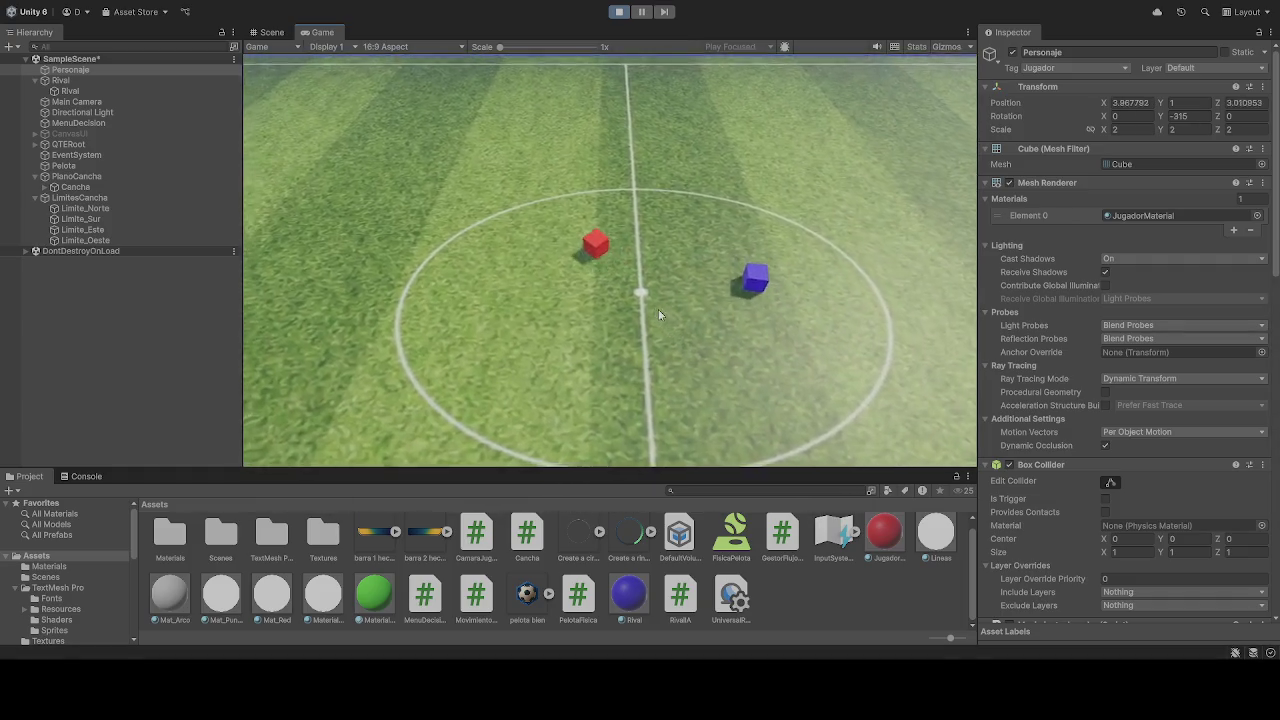
{"action": "key", "text": "w"}
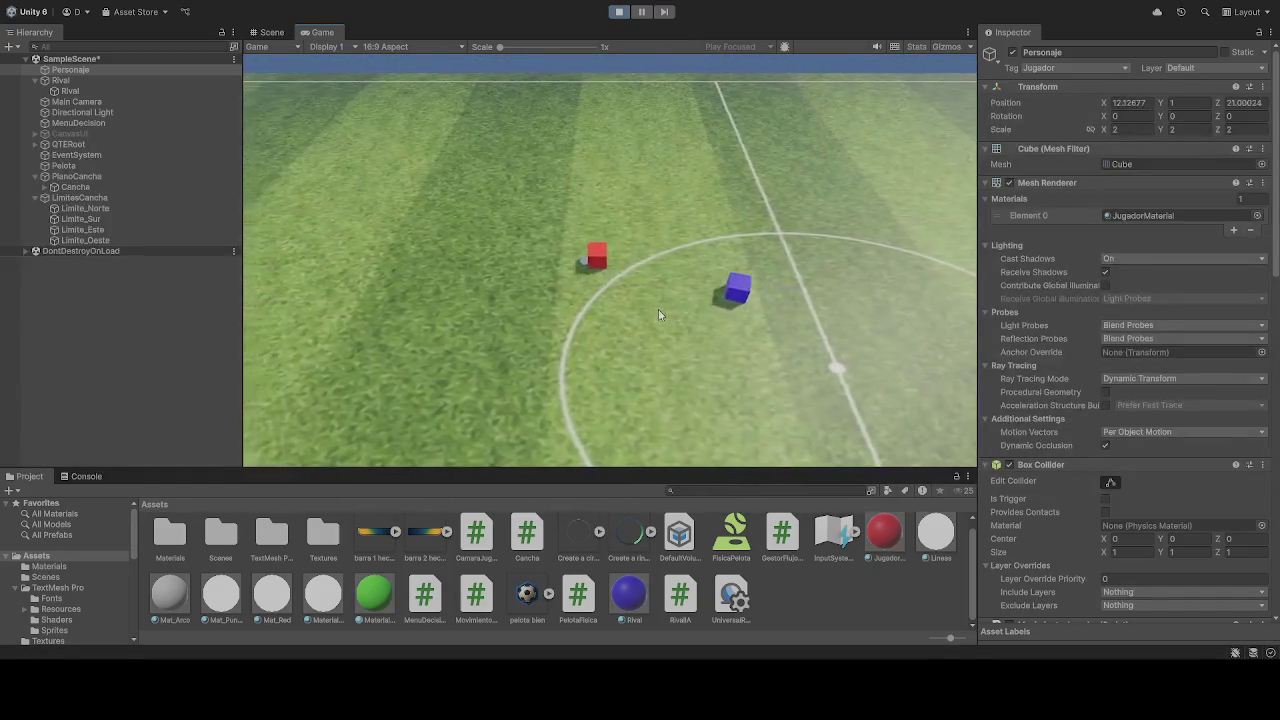
{"action": "key", "text": "a"}
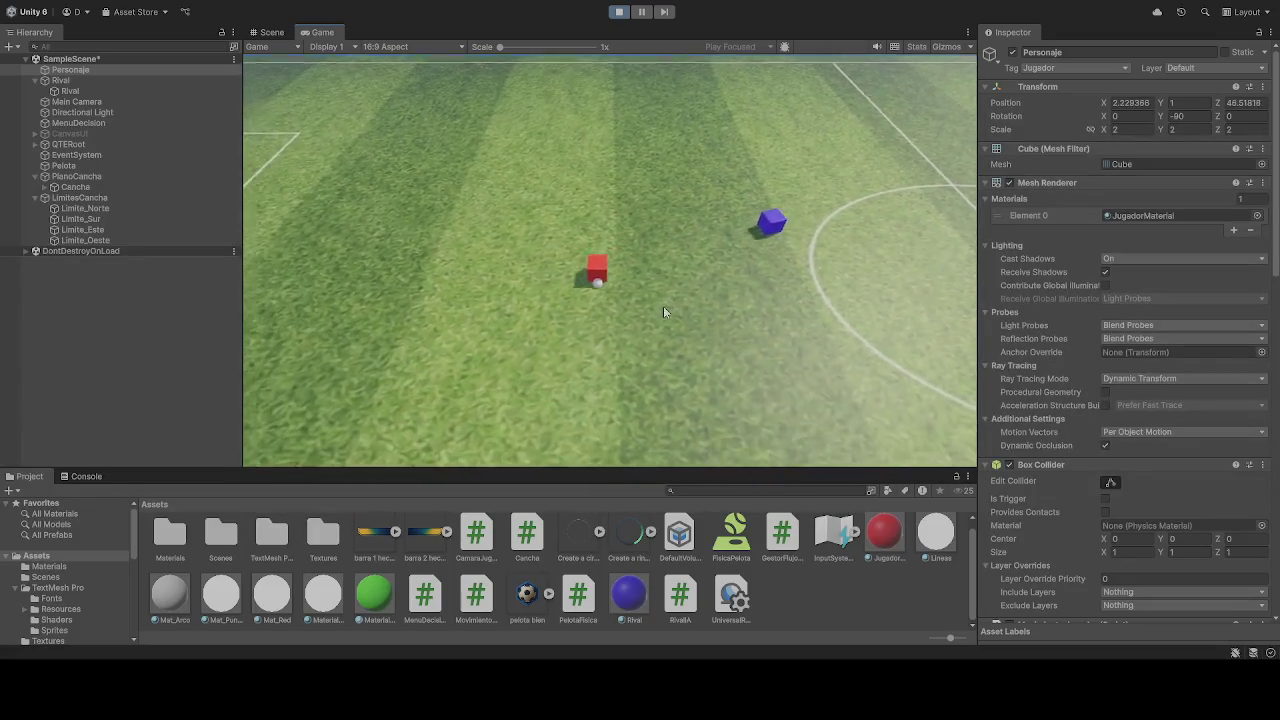
{"action": "key", "text": "ctrl+p"}
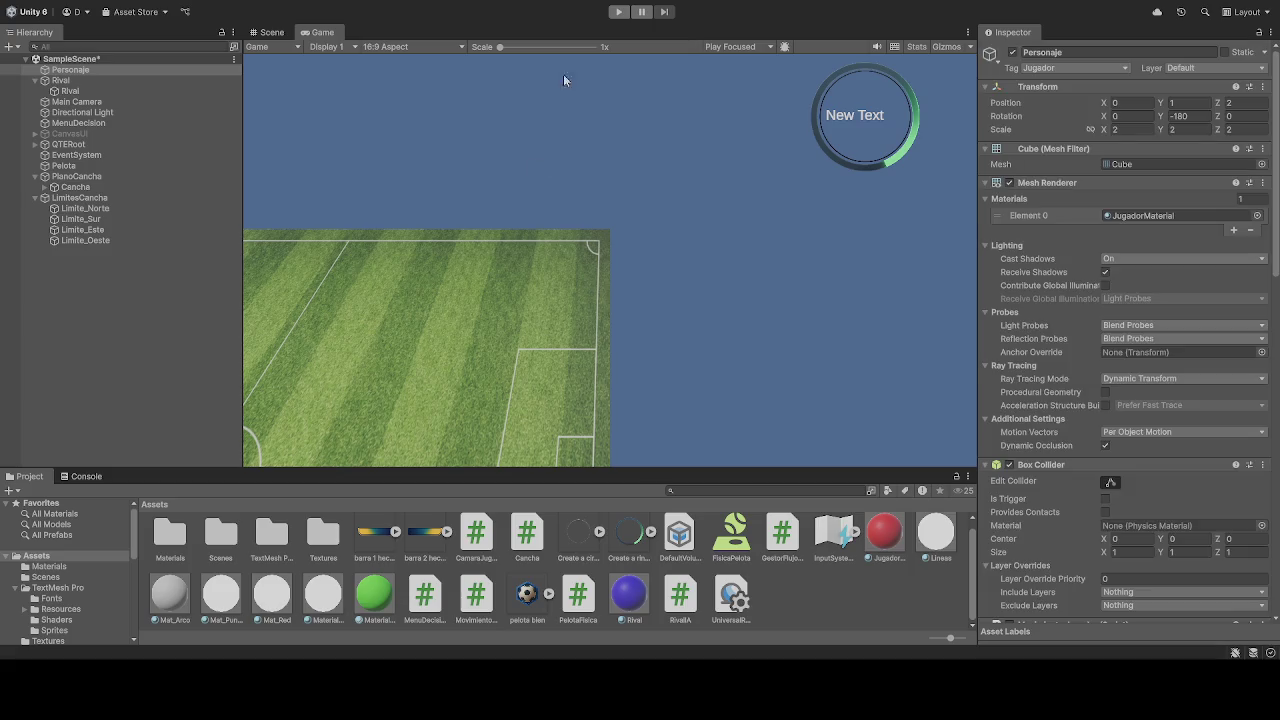
- Start a new play test of the soccer scene
{"action": "left_click", "coordinate": [618, 11]}
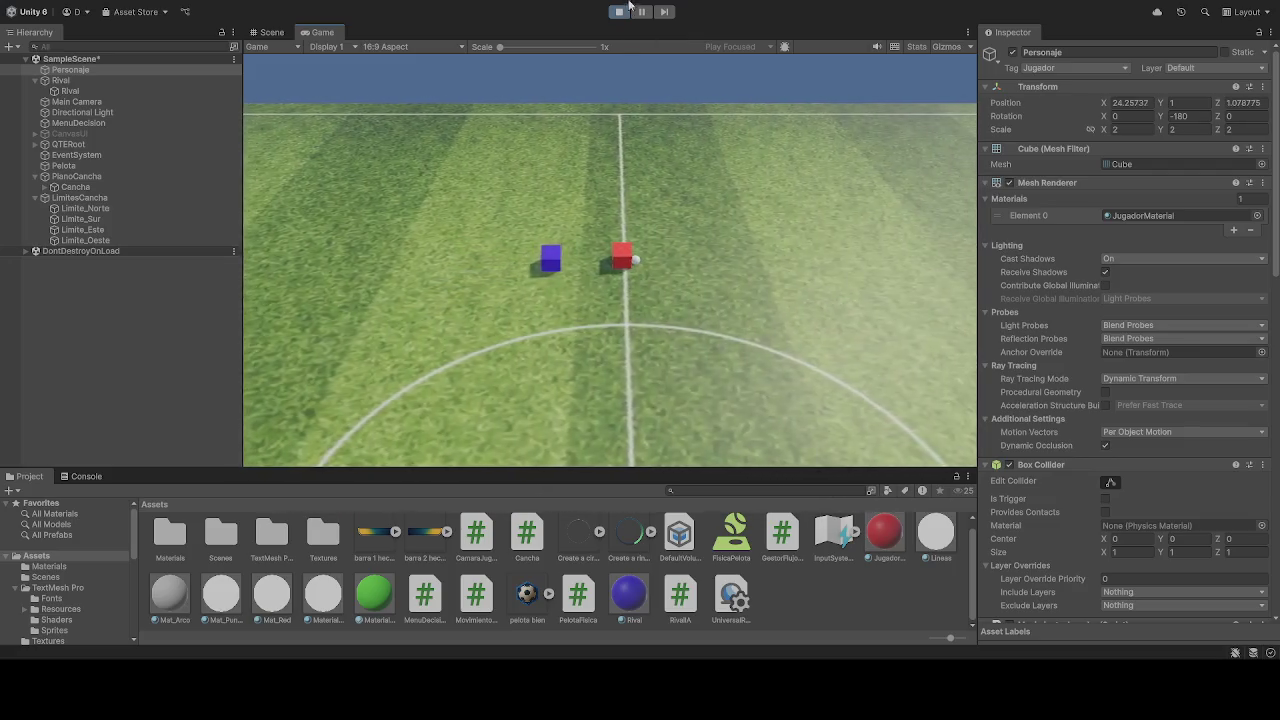
{"action": "key", "text": "ctrl+p"}
{"action": "scroll", "coordinate": [1100, 400], "scroll_direction": "down", "scroll_amount": 10}
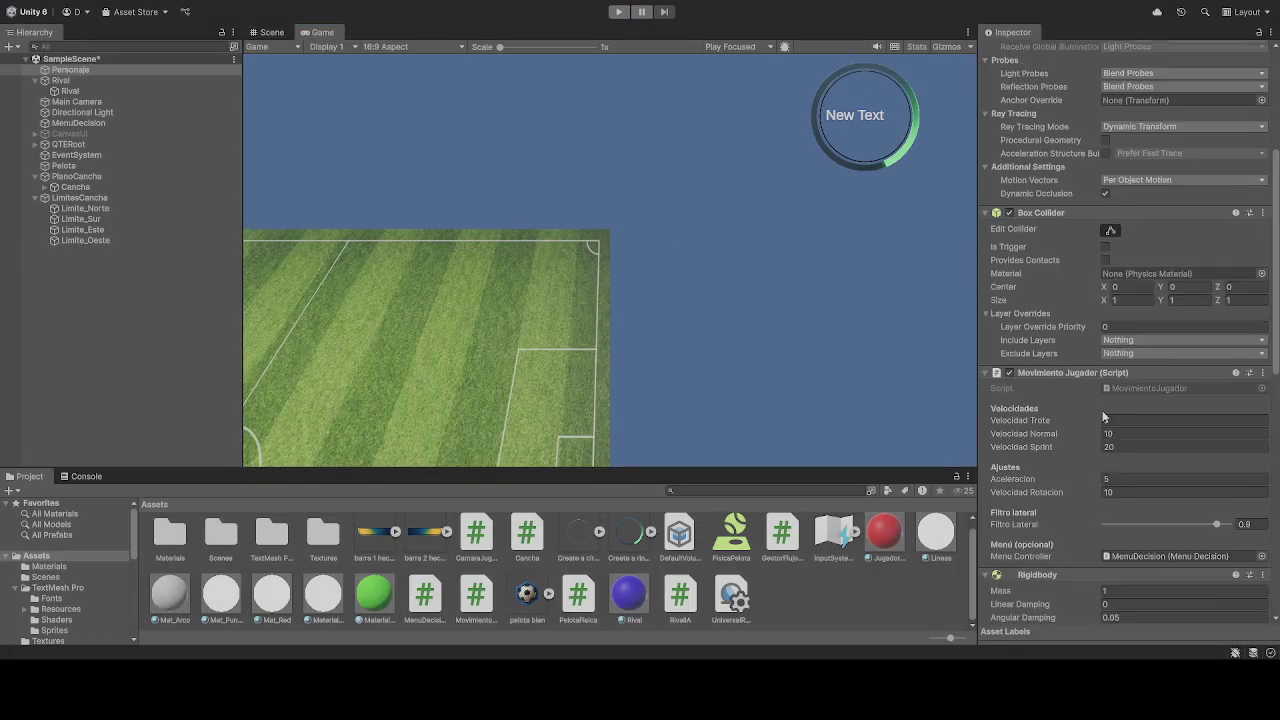
{"action": "scroll", "coordinate": [1098, 371], "scroll_direction": "down", "scroll_amount": 5}
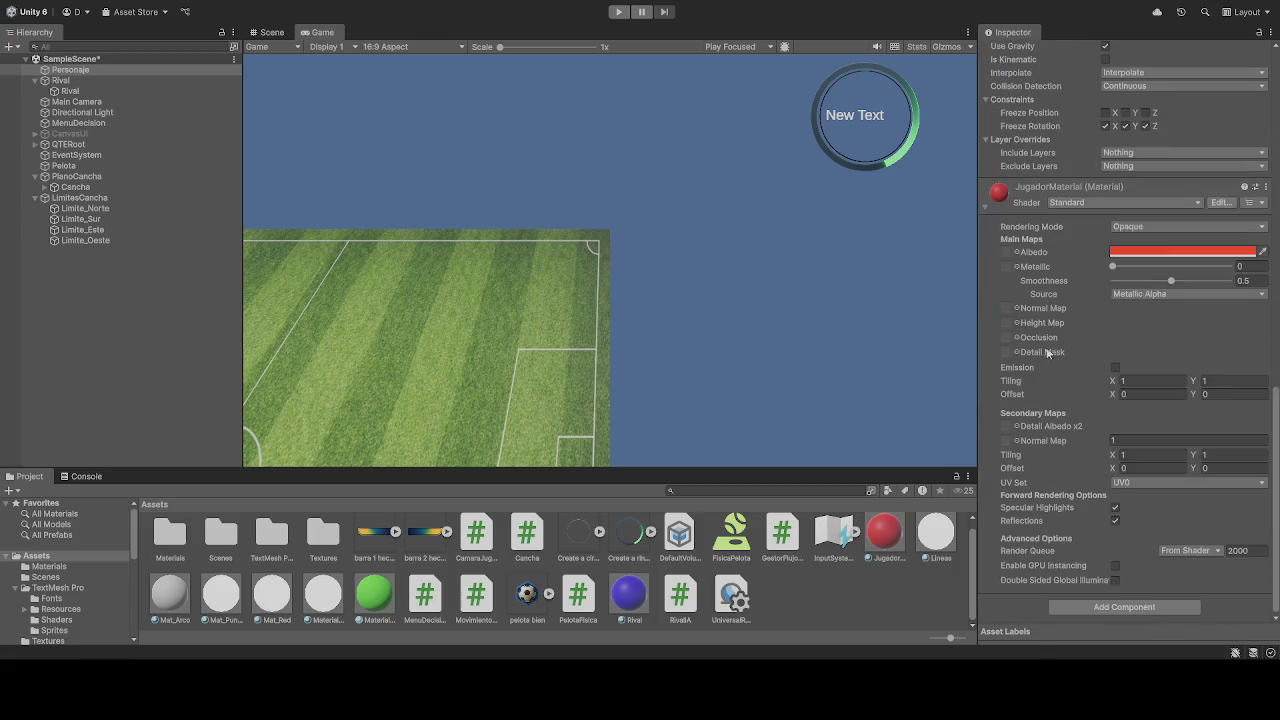
{"action": "scroll", "coordinate": [309, 314], "scroll_direction": "up", "scroll_amount": 2}
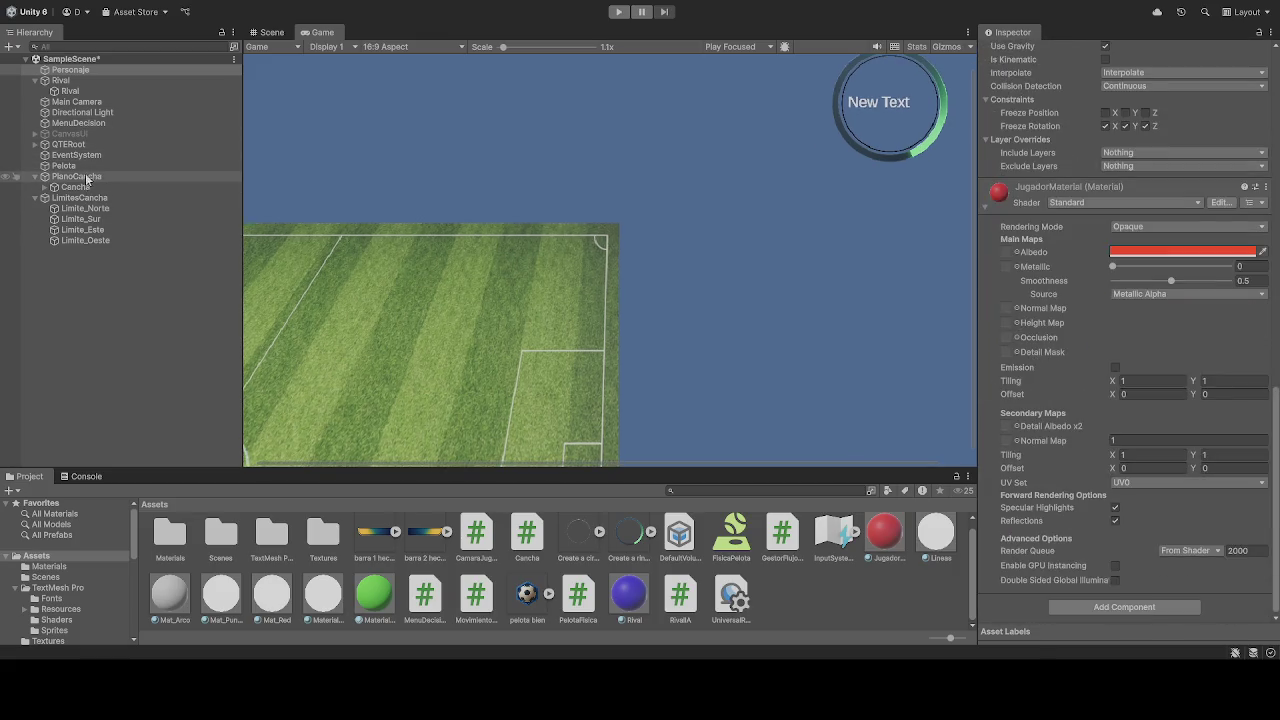
{"action": "left_click", "coordinate": [64, 165]}
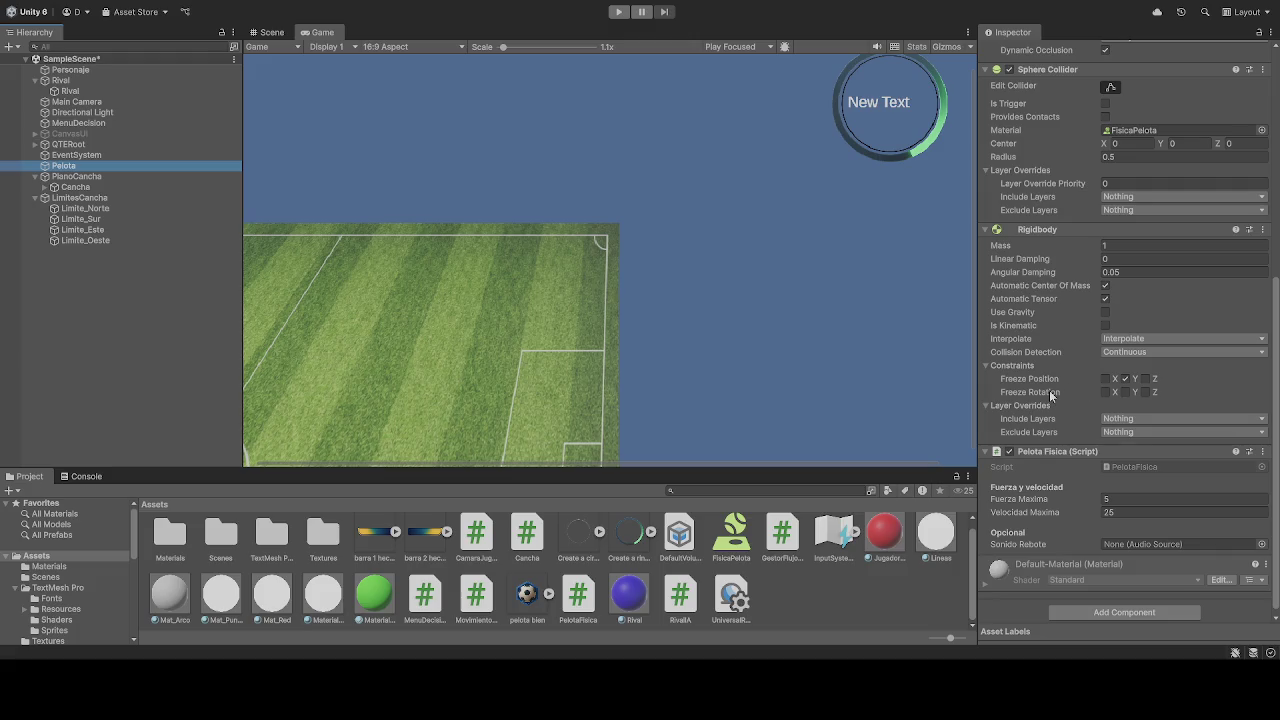
{"action": "scroll", "coordinate": [1048, 390], "scroll_direction": "down", "scroll_amount": 1}
{"action": "scroll", "coordinate": [1061, 512], "scroll_direction": "up", "scroll_amount": 10}
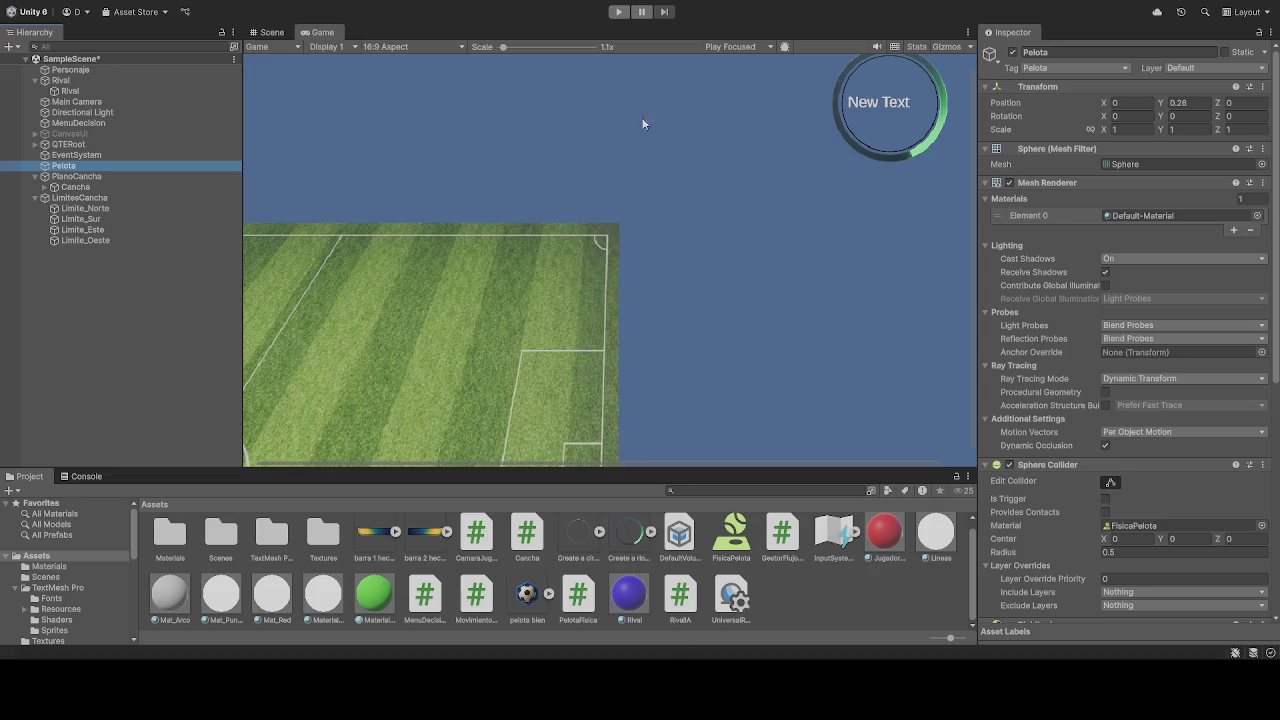
{"action": "left_click", "coordinate": [617, 12]}
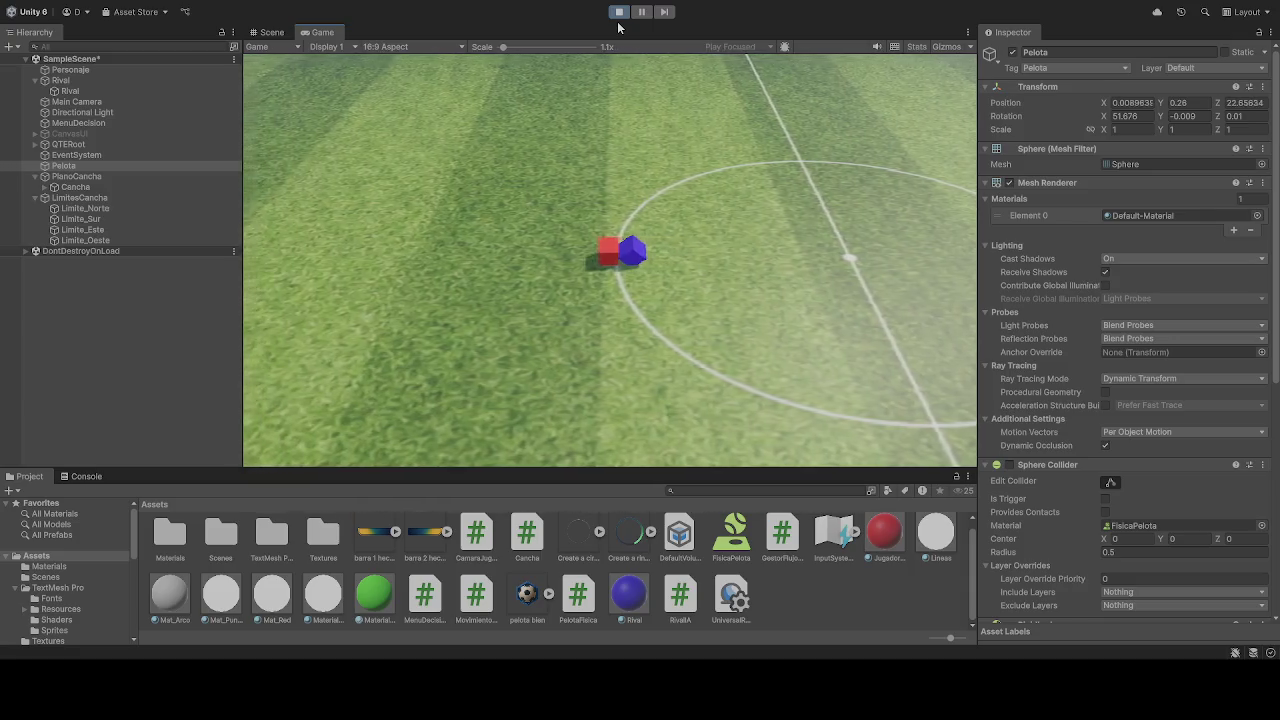
{"action": "left_click", "coordinate": [619, 13]}
{"action": "left_click", "coordinate": [619, 13]}
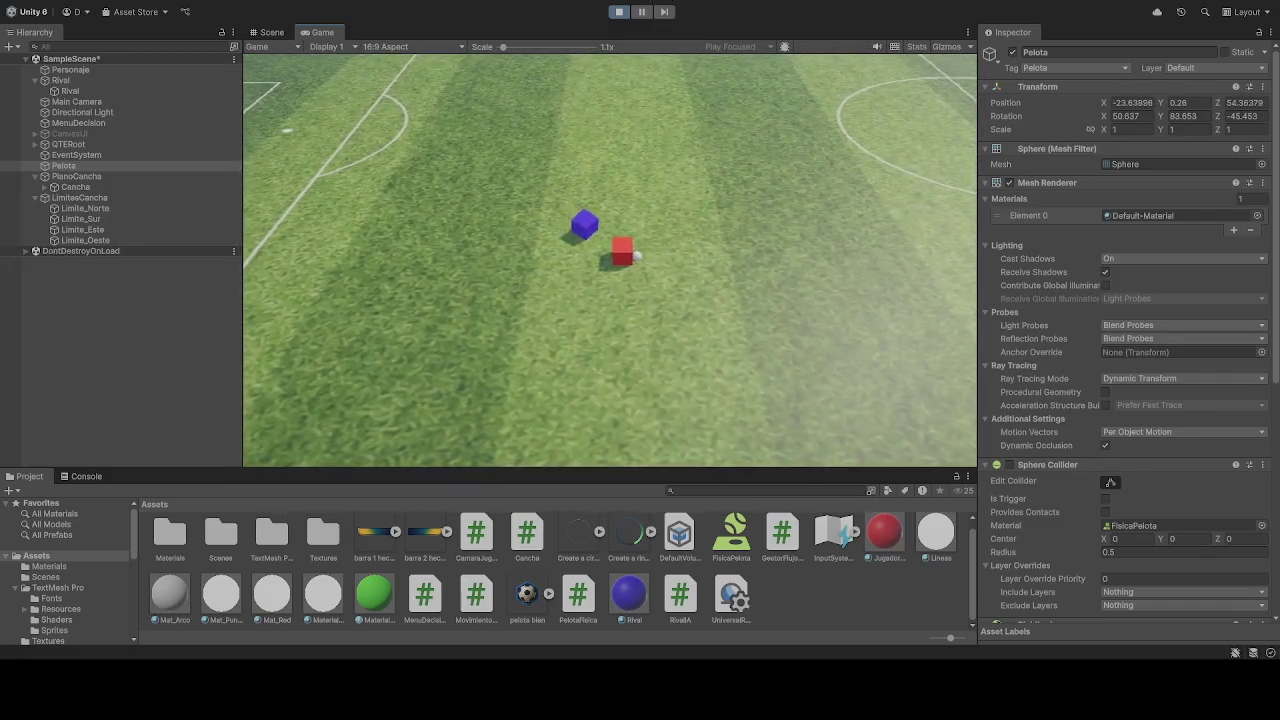
{"action": "left_click", "coordinate": [619, 11]}
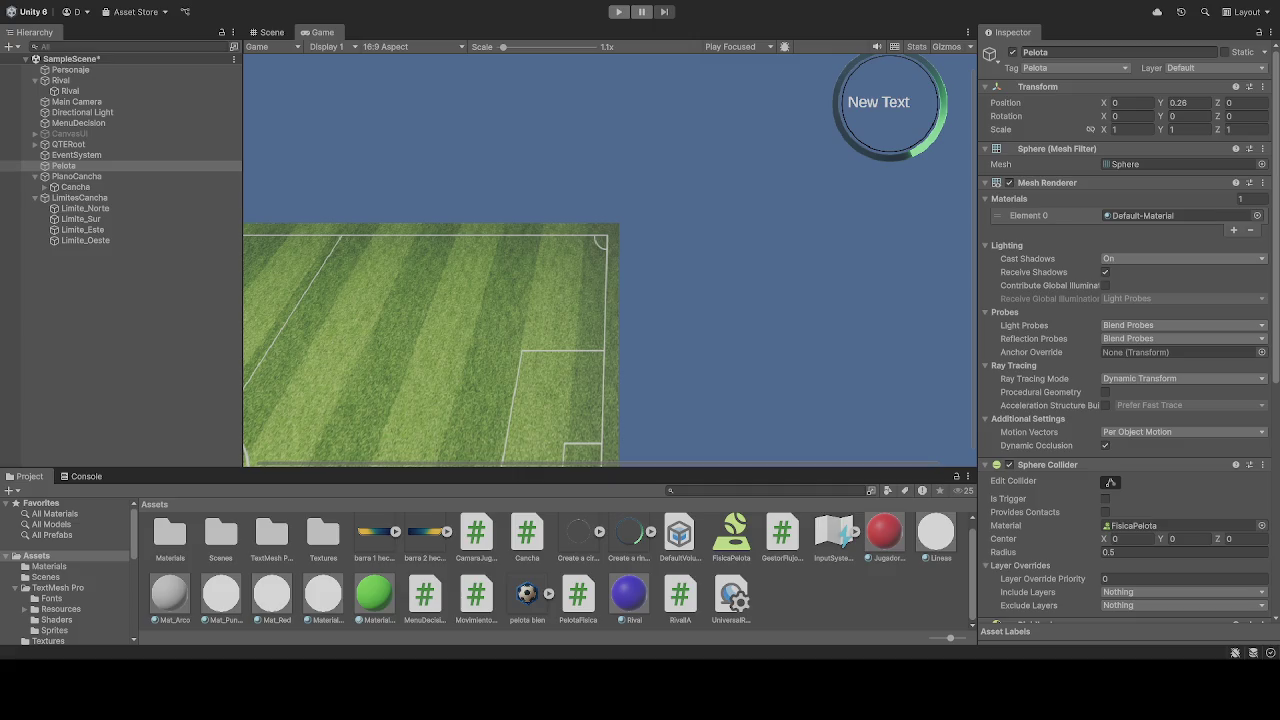
- Enable Use Gravity on the Pelota ball's Rigidbody and run a short play test
{"action": "left_click", "coordinate": [93, 165]}
{"action": "scroll", "coordinate": [1115, 447], "scroll_direction": "down", "scroll_amount": 8}
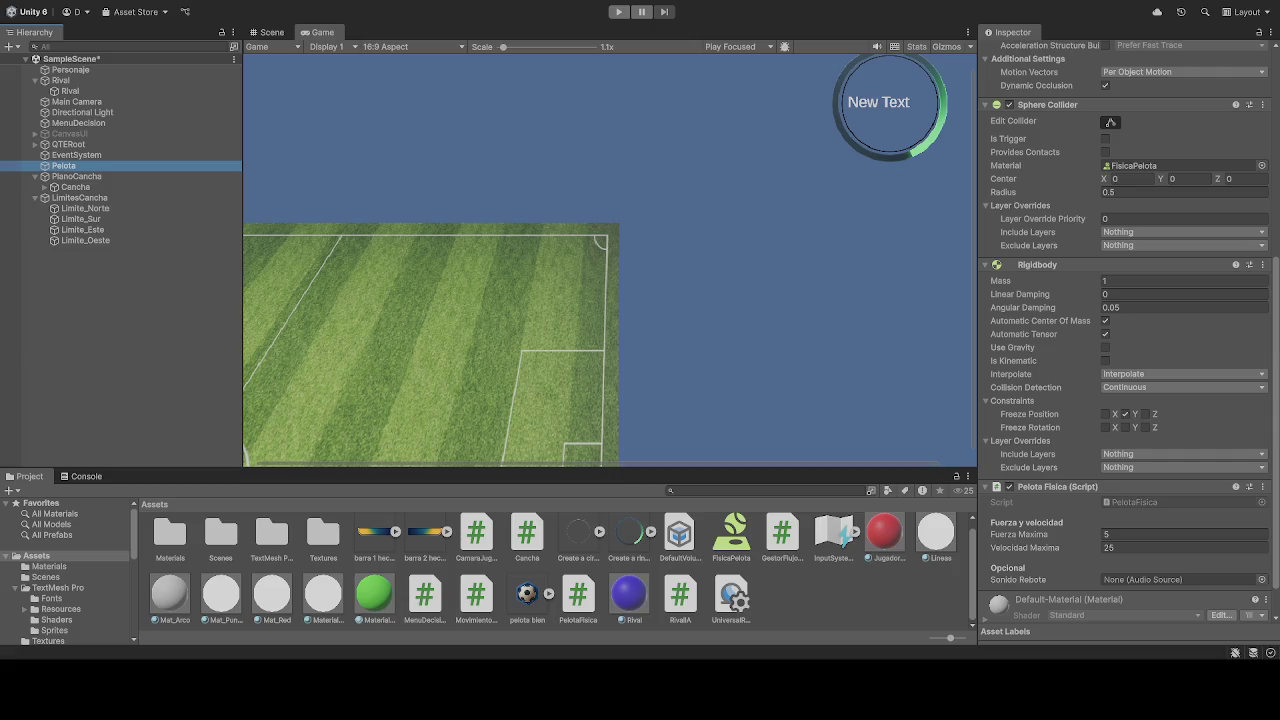
{"action": "left_click", "coordinate": [1105, 347]}
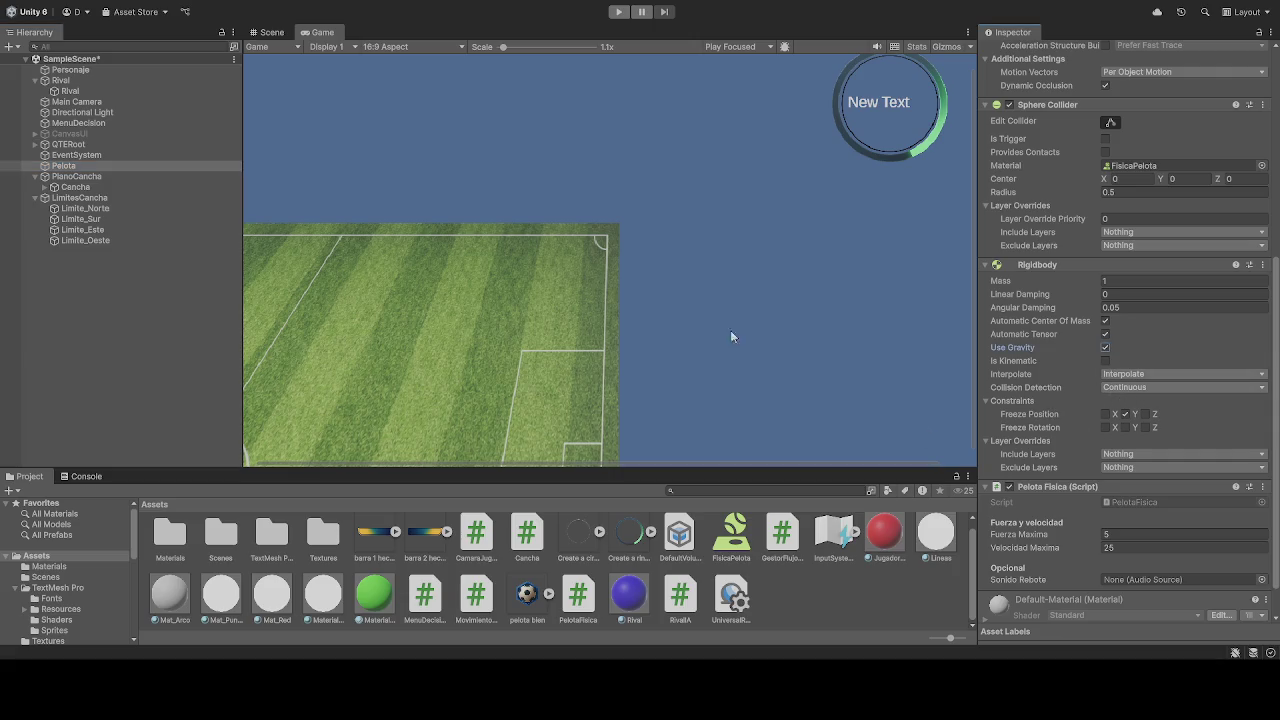
{"action": "left_click", "coordinate": [618, 11]}
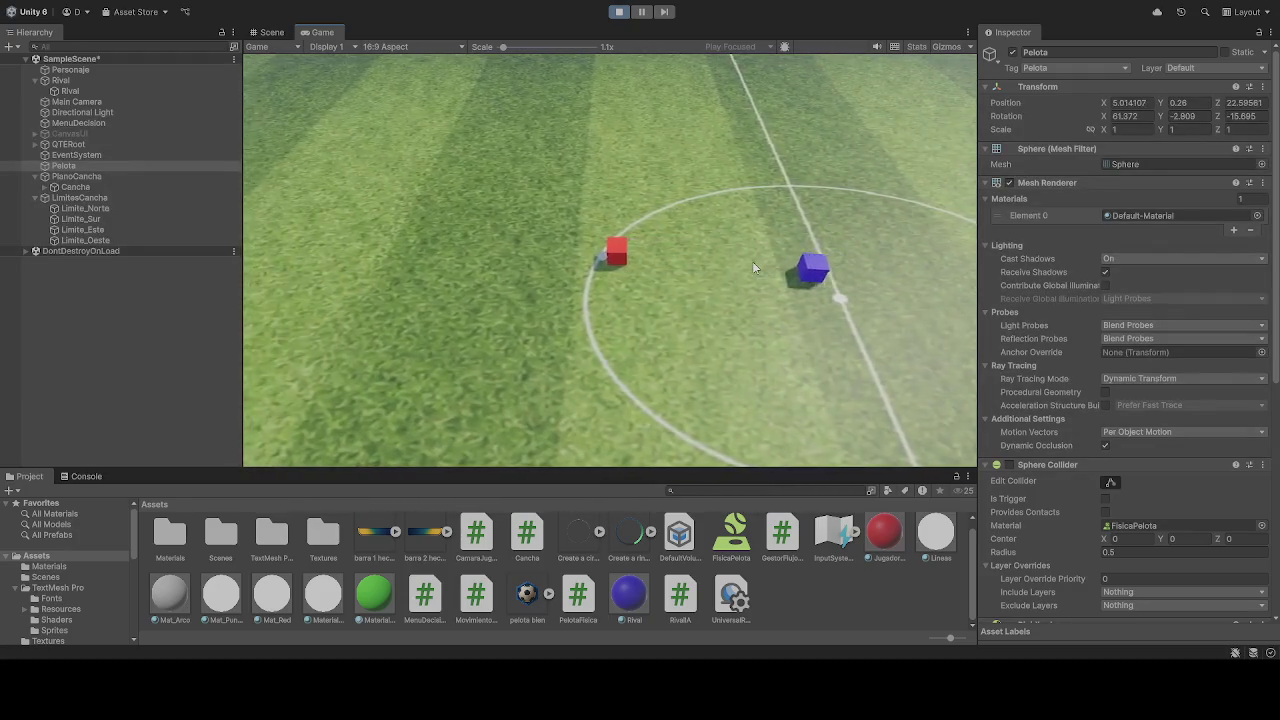
{"action": "left_click", "coordinate": [618, 11]}
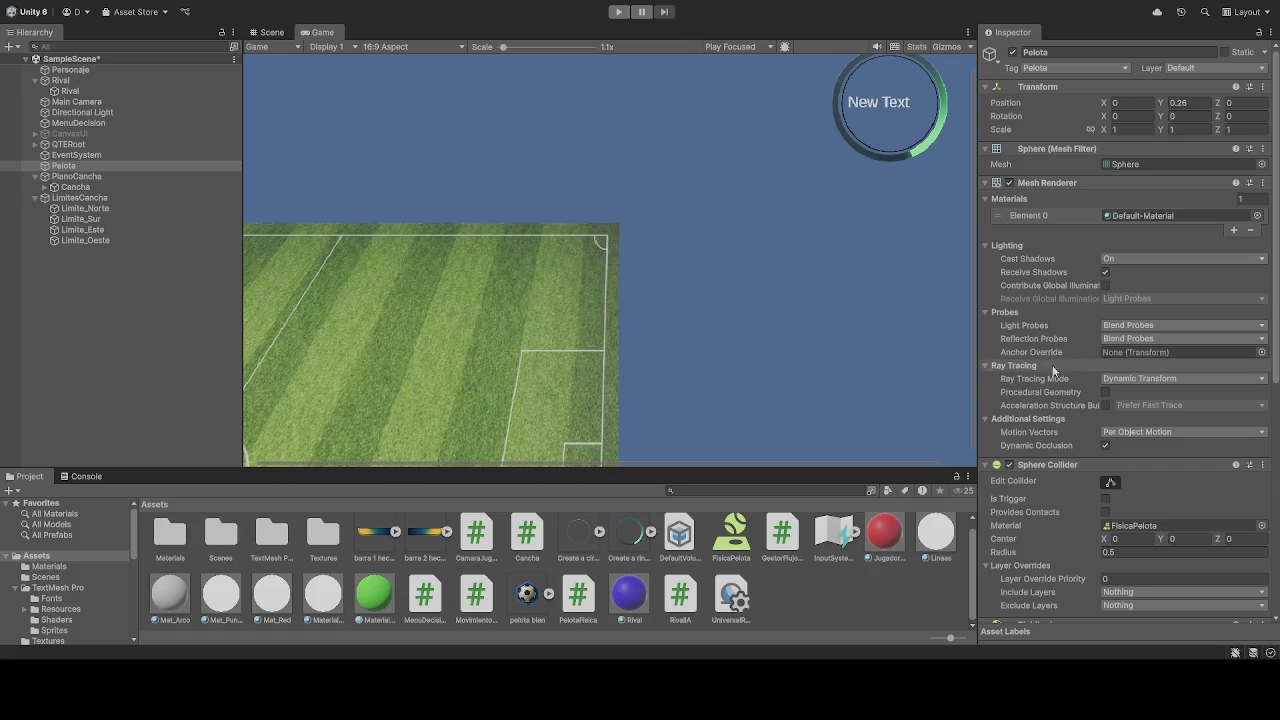
- Untick Freeze Position Y on the ball's Rigidbody and test it in Play mode
{"action": "scroll", "coordinate": [1090, 420], "scroll_direction": "down", "scroll_amount": 3}
{"action": "scroll", "coordinate": [1069, 456], "scroll_direction": "down", "scroll_amount": 5}
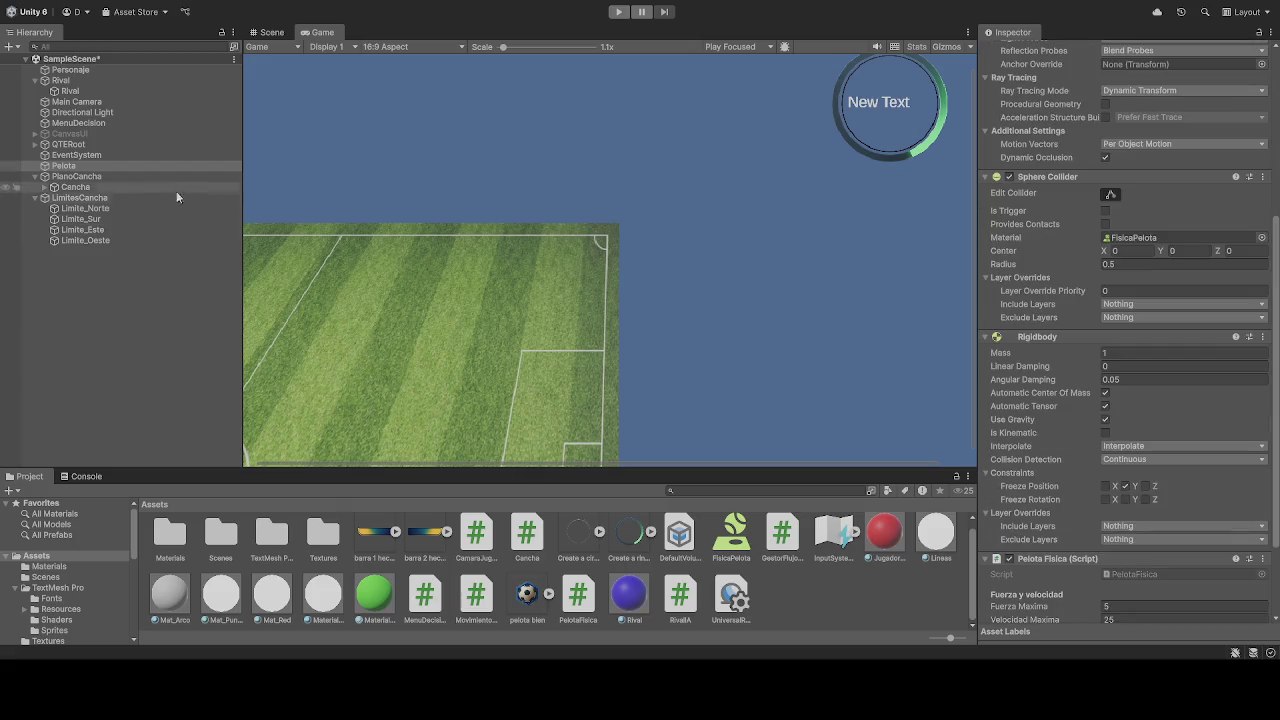
{"action": "scroll", "coordinate": [1066, 499], "scroll_direction": "up", "scroll_amount": 8}
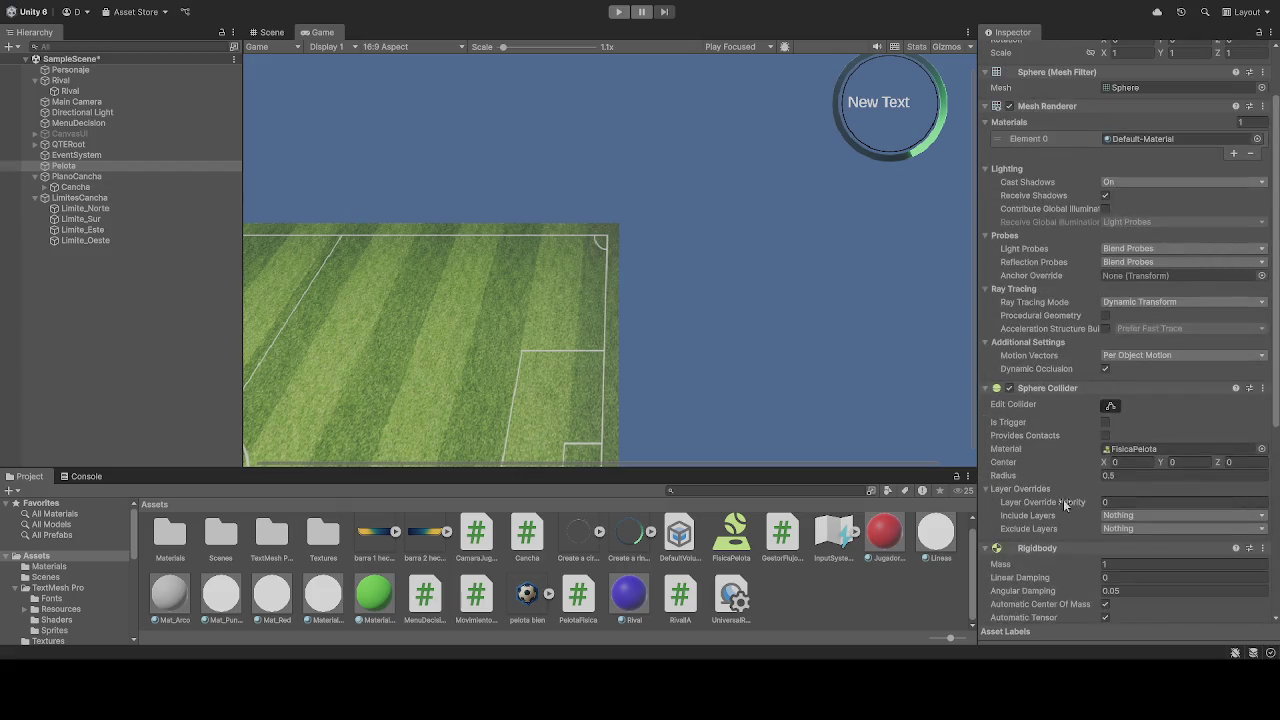
{"action": "scroll", "coordinate": [1054, 445], "scroll_direction": "down", "scroll_amount": 4}
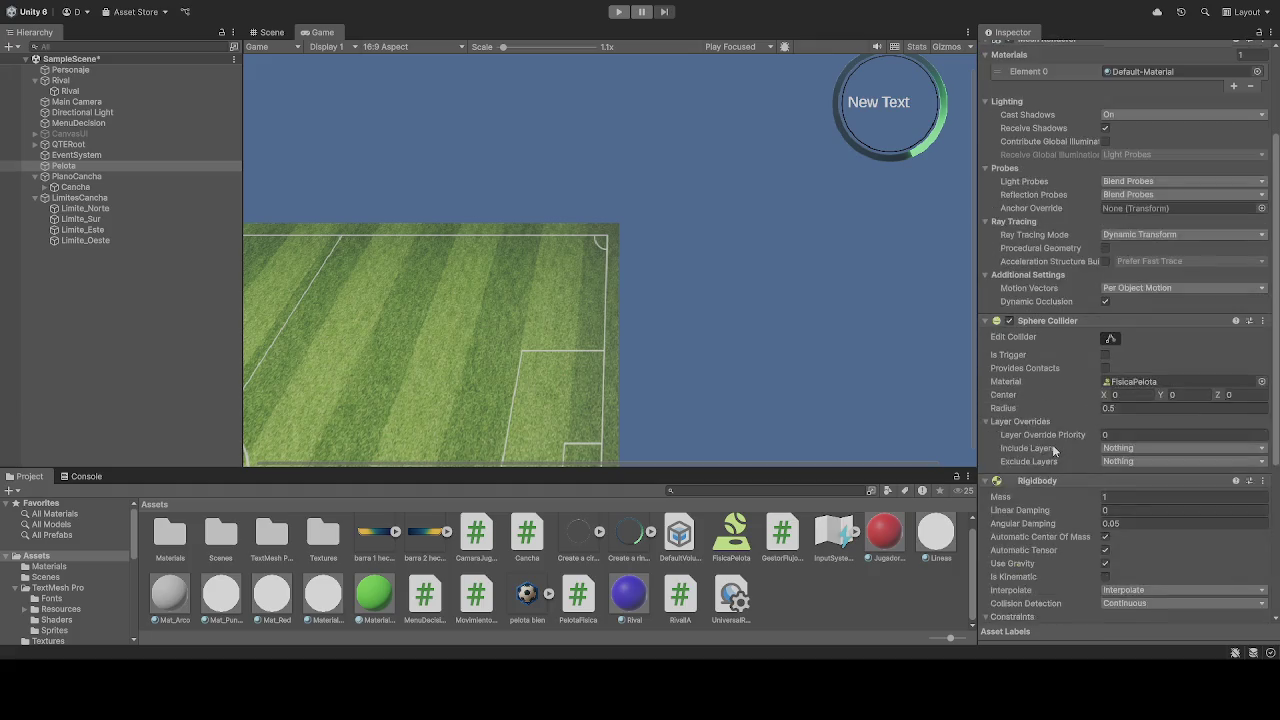
{"action": "scroll", "coordinate": [1030, 400], "scroll_direction": "up", "scroll_amount": 2}
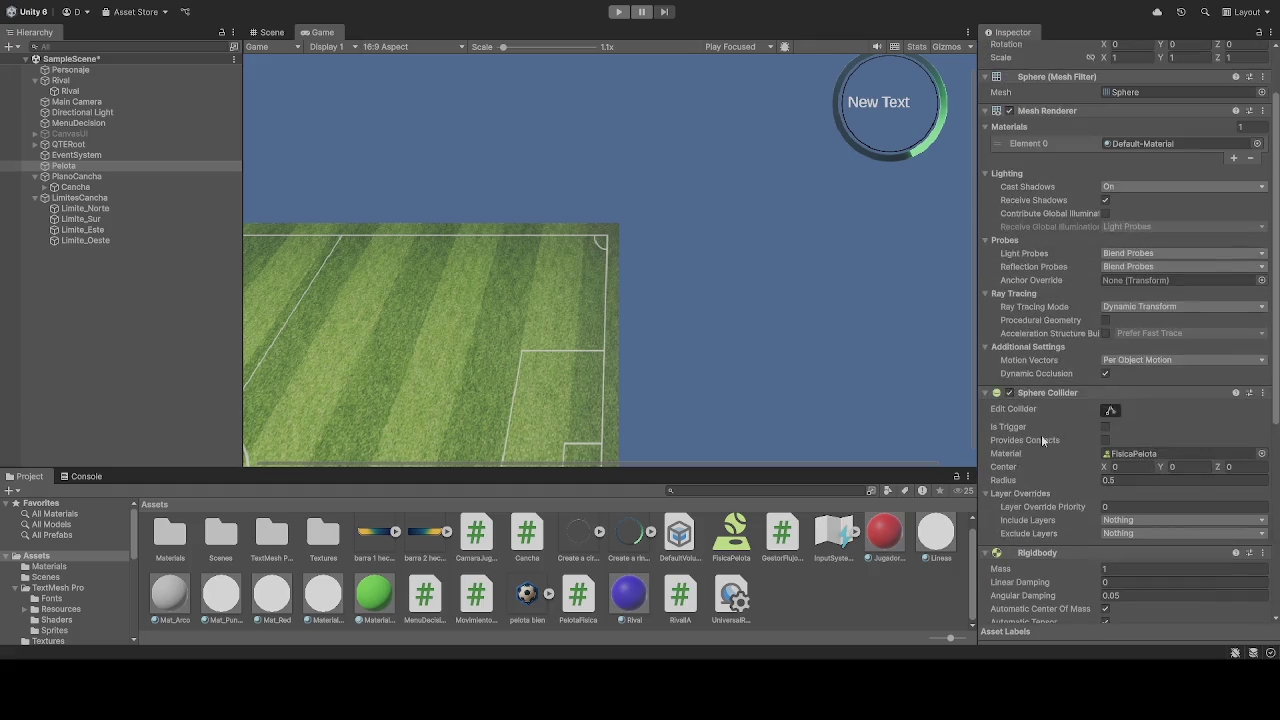
{"action": "scroll", "coordinate": [1041, 434], "scroll_direction": "down", "scroll_amount": 5}
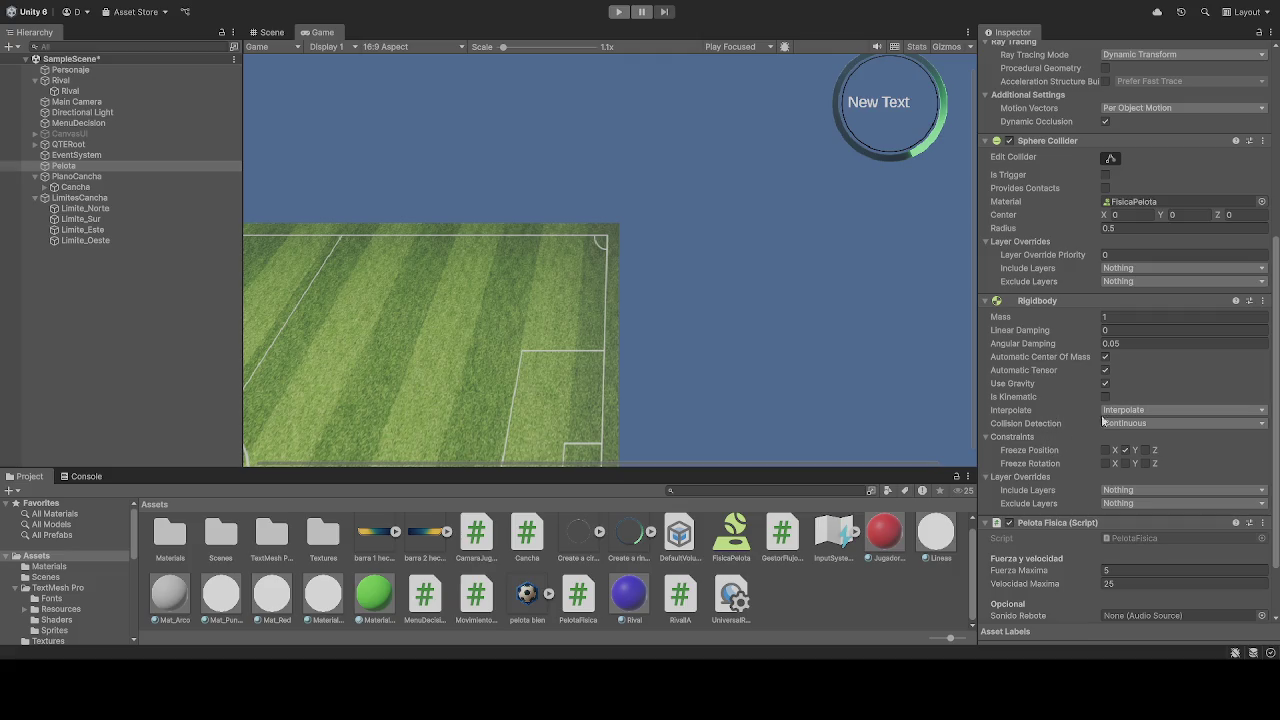
{"action": "scroll", "coordinate": [1068, 450], "scroll_direction": "down", "scroll_amount": 3}
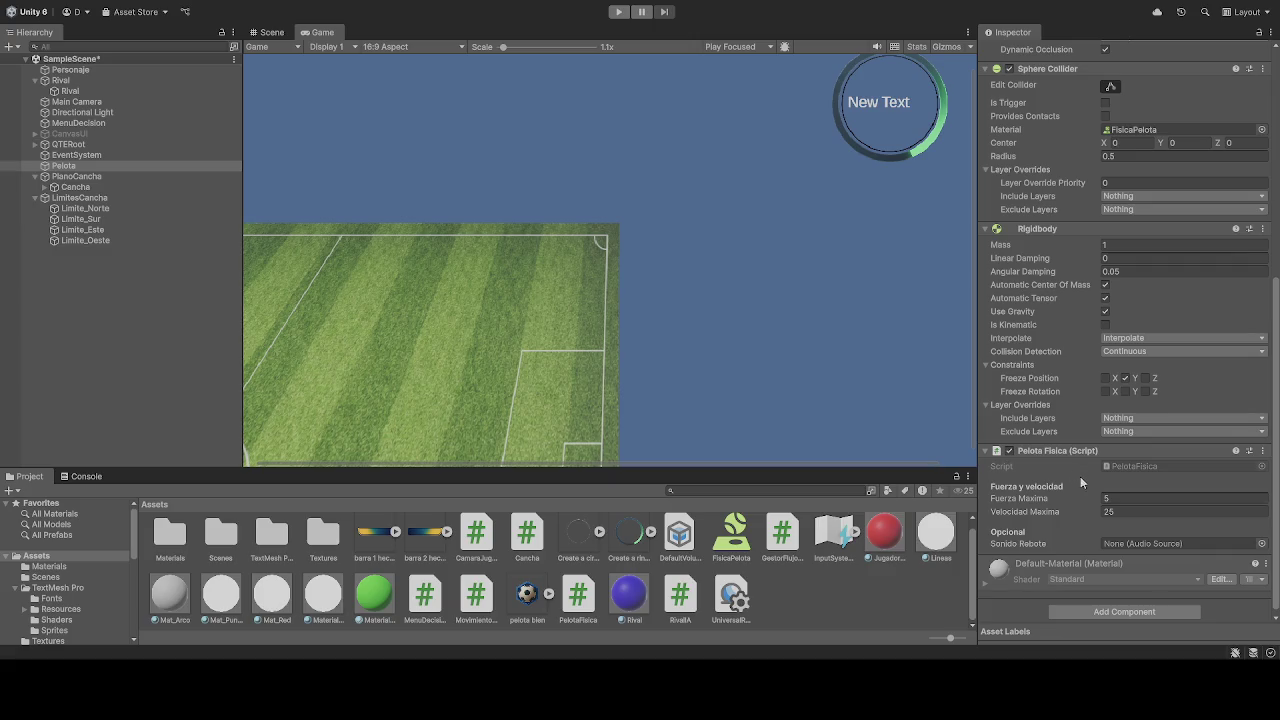
{"action": "left_click", "coordinate": [1126, 374]}
{"action": "left_click", "coordinate": [617, 13]}
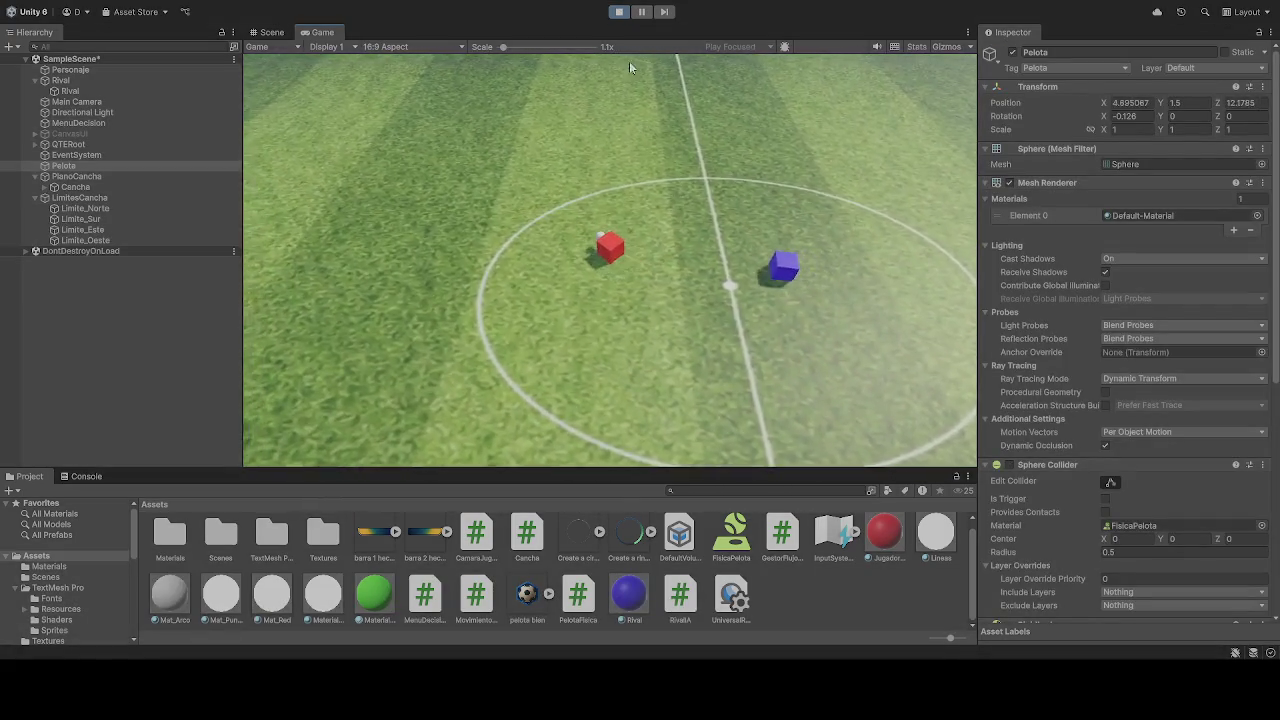
{"action": "key", "text": "ctrl+p"}
- Freeze the ball's rotation on the X axis in Rigidbody Constraints
{"action": "scroll", "coordinate": [1115, 486], "scroll_direction": "down", "scroll_amount": 6}
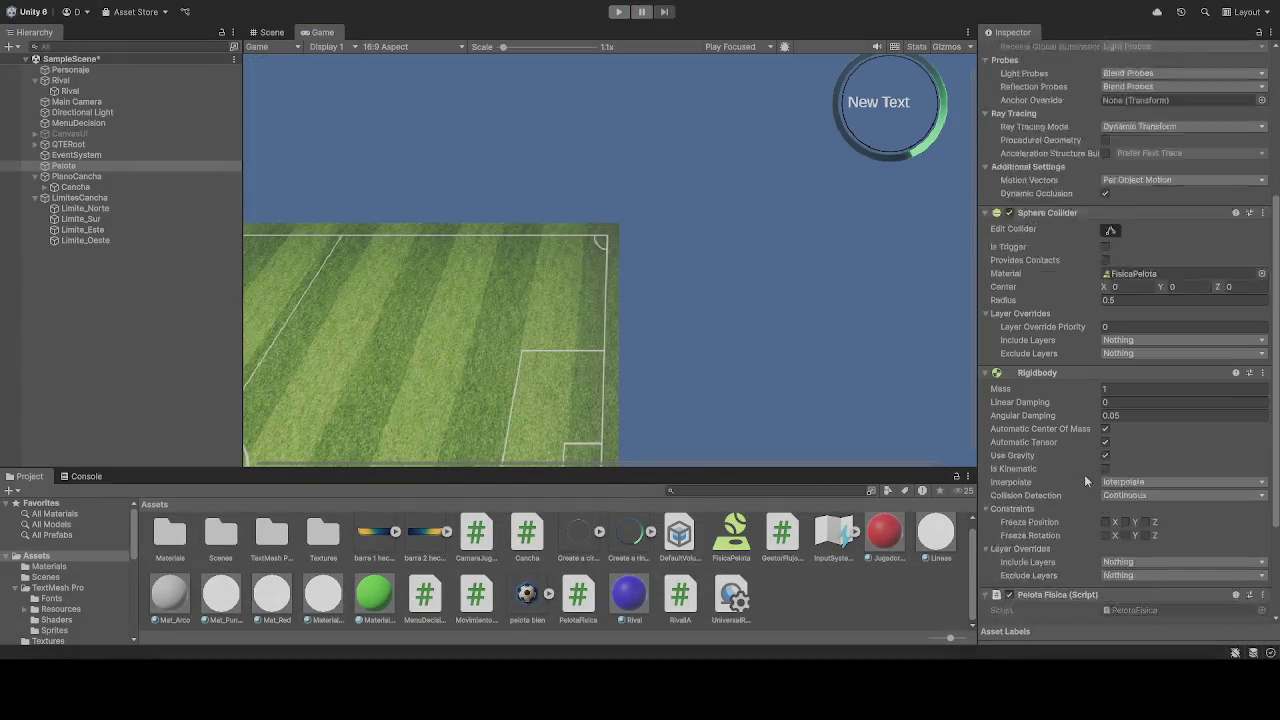
{"action": "scroll", "coordinate": [1112, 527], "scroll_direction": "down", "scroll_amount": 2}
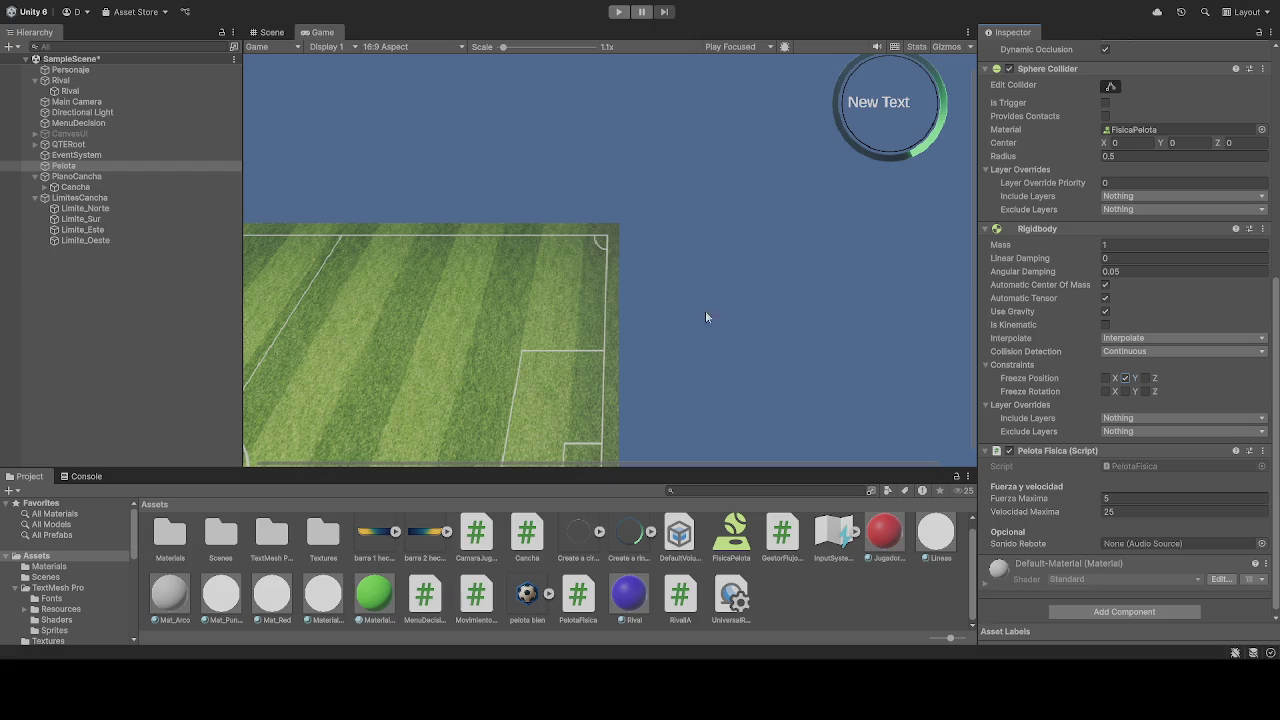
{"action": "scroll", "coordinate": [1075, 348], "scroll_direction": "up", "scroll_amount": 4}
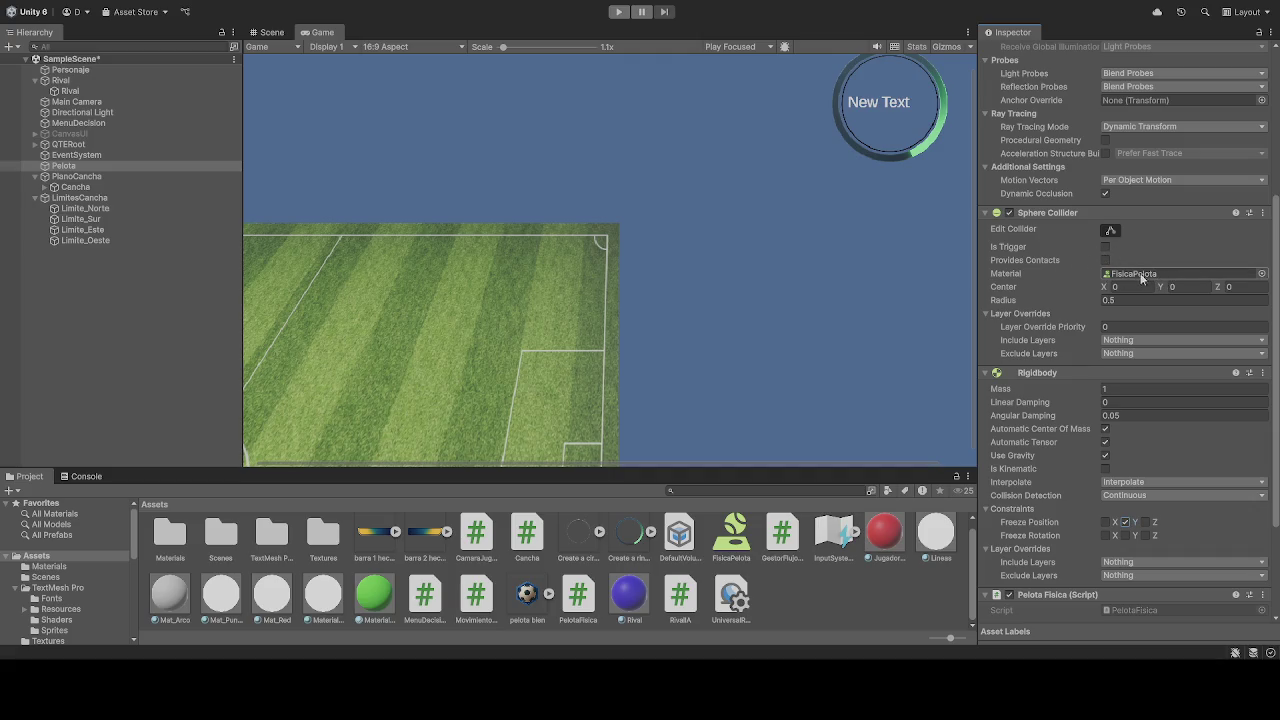
{"action": "left_click", "coordinate": [1122, 274]}
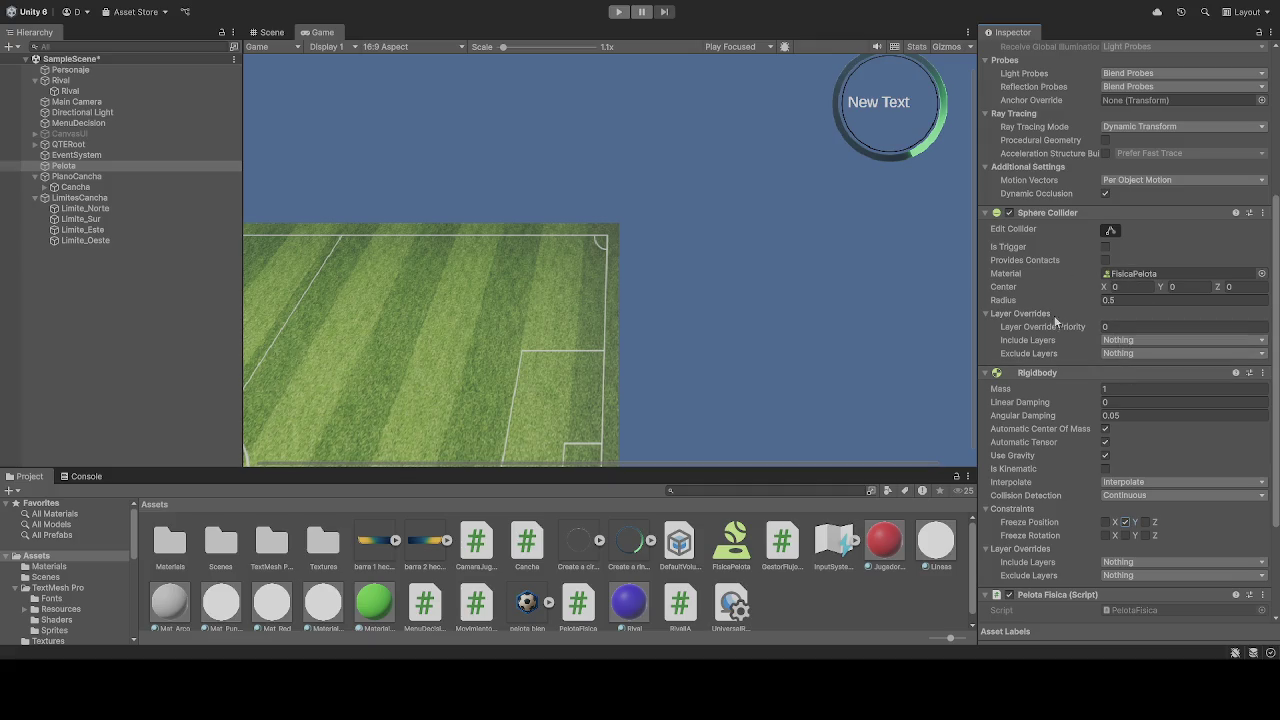
{"action": "scroll", "coordinate": [1055, 320], "scroll_direction": "down", "scroll_amount": 3}
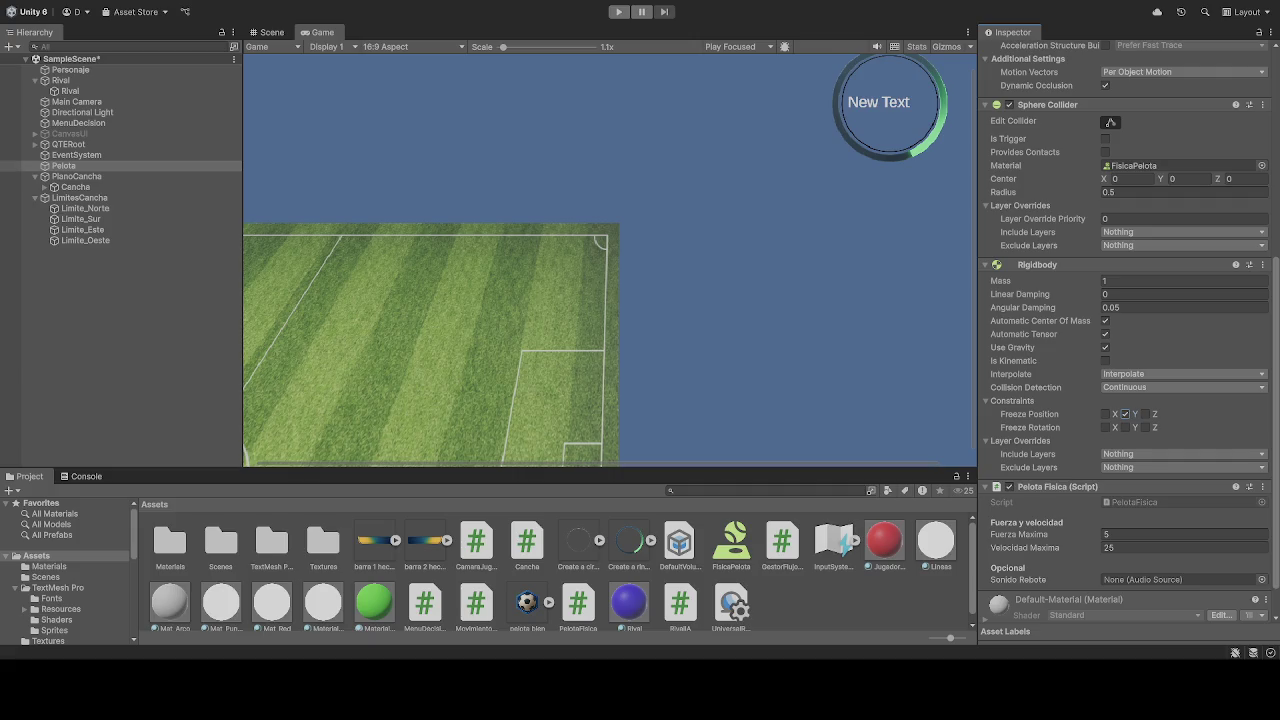
{"action": "left_click", "coordinate": [1105, 427]}
{"action": "left_click", "coordinate": [618, 11]}
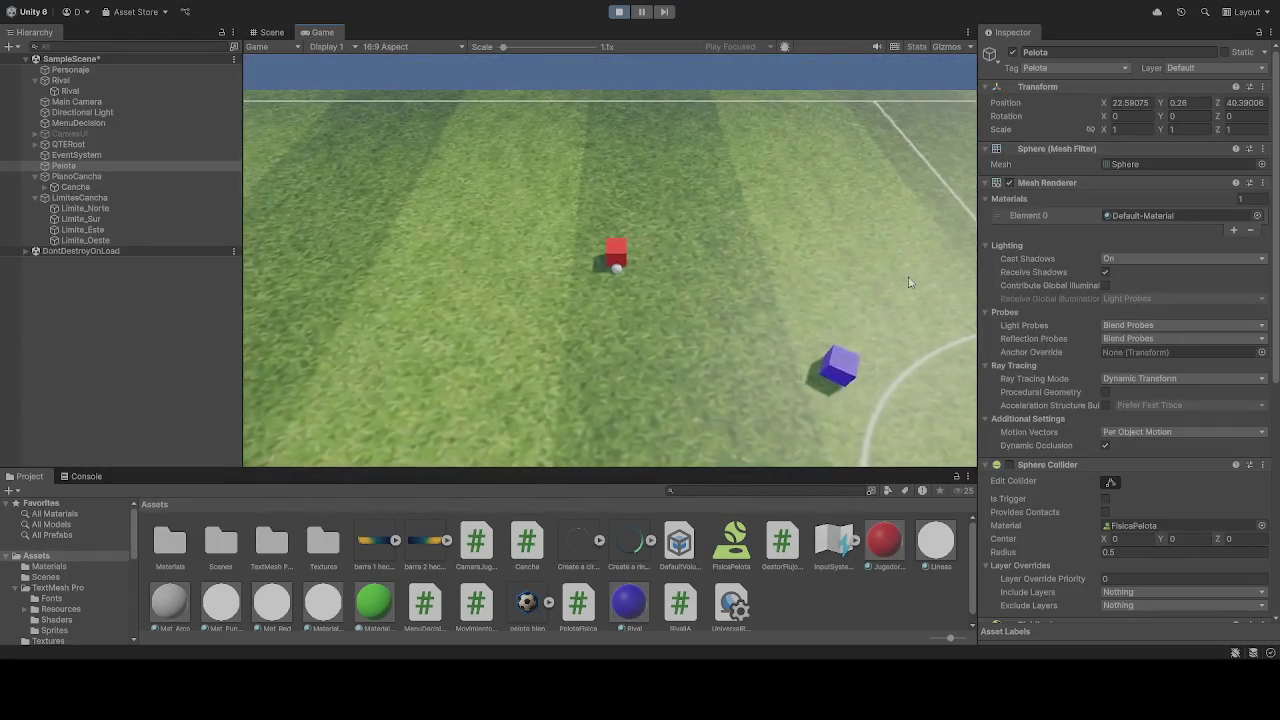
{"action": "left_click", "coordinate": [619, 11]}
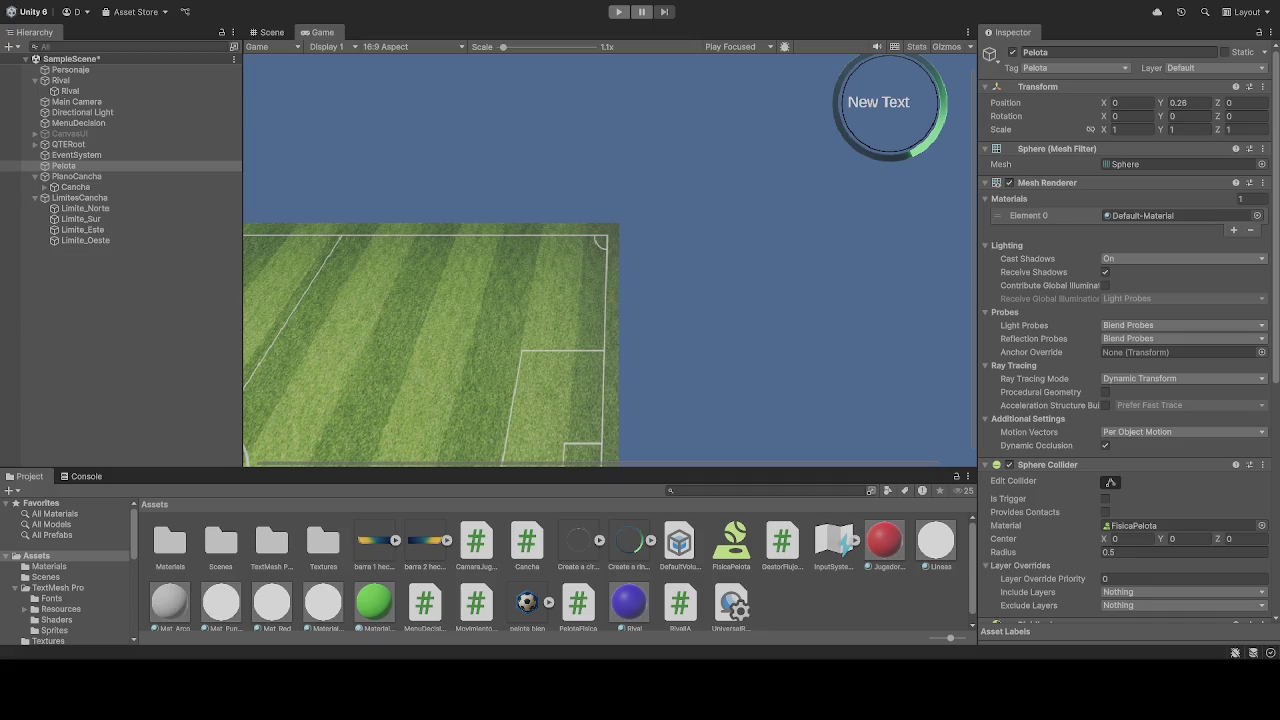
{"action": "scroll", "coordinate": [1130, 480], "scroll_direction": "down", "scroll_amount": 3}
- Freeze Personaje's Rigidbody Y position in Constraints, then select the Rival object
{"action": "scroll", "coordinate": [1140, 493], "scroll_direction": "down", "scroll_amount": 2}
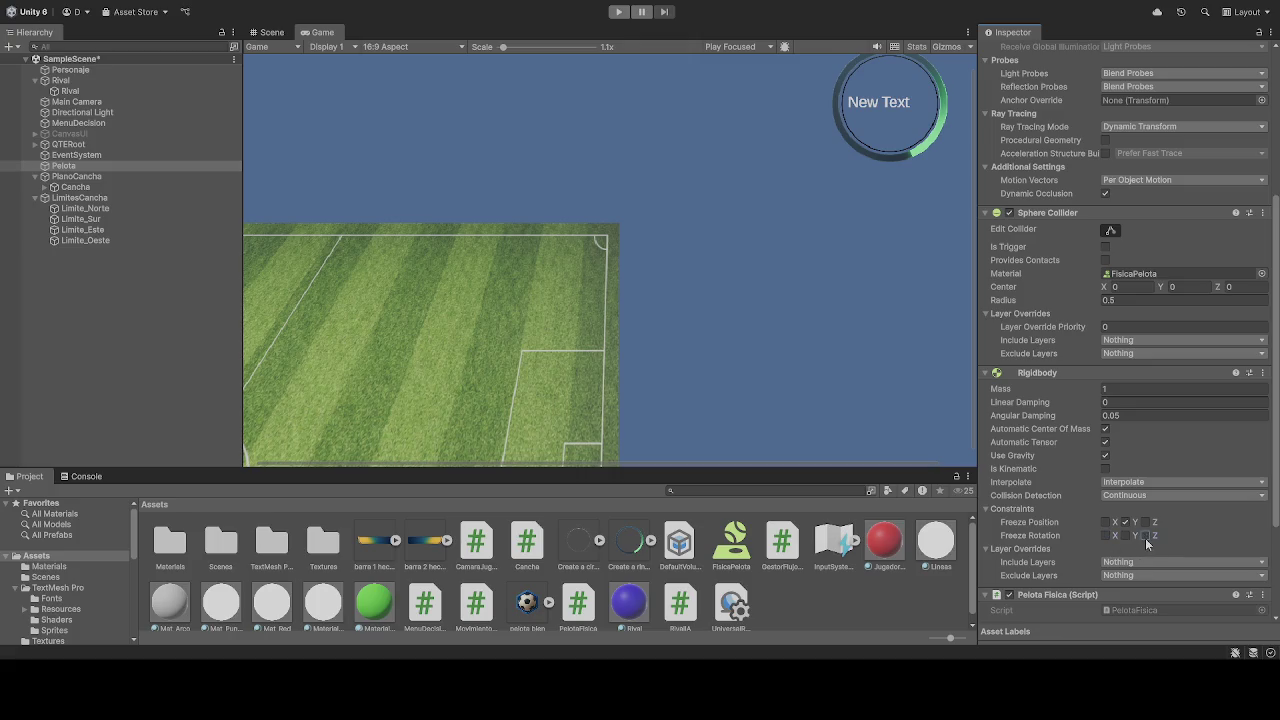
{"action": "left_click", "coordinate": [72, 70]}
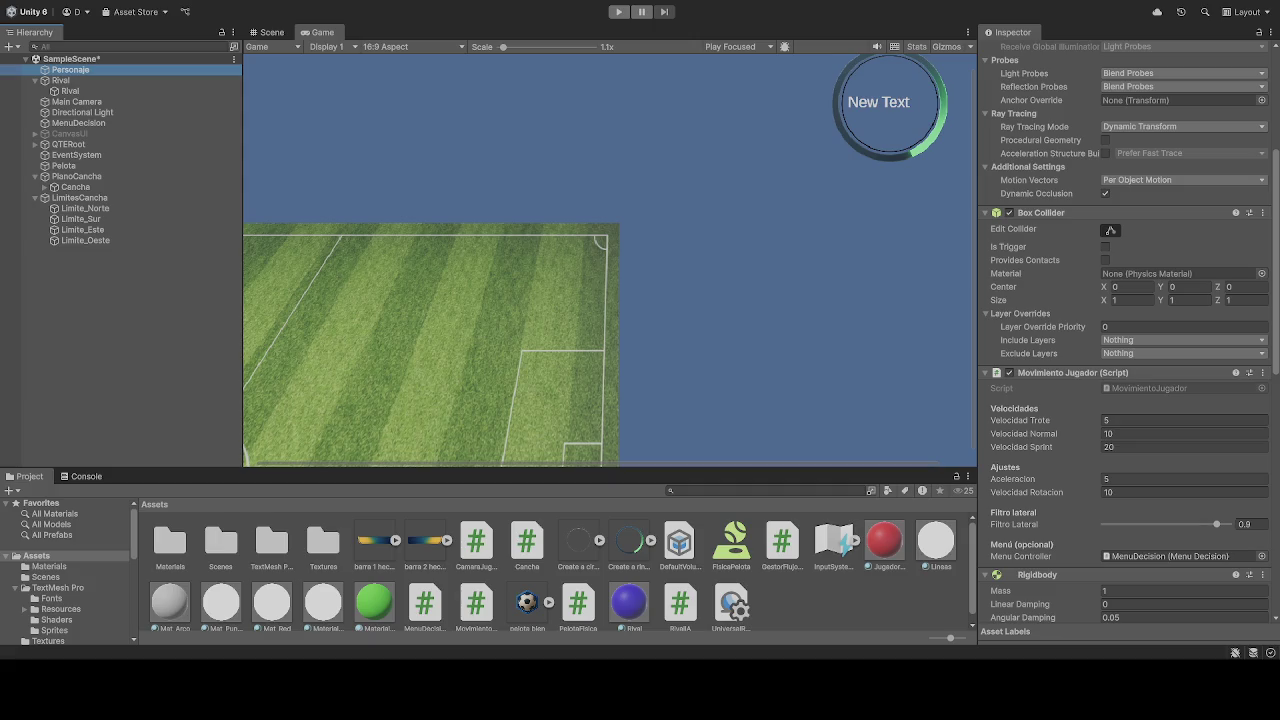
{"action": "scroll", "coordinate": [1069, 476], "scroll_direction": "down", "scroll_amount": 5}
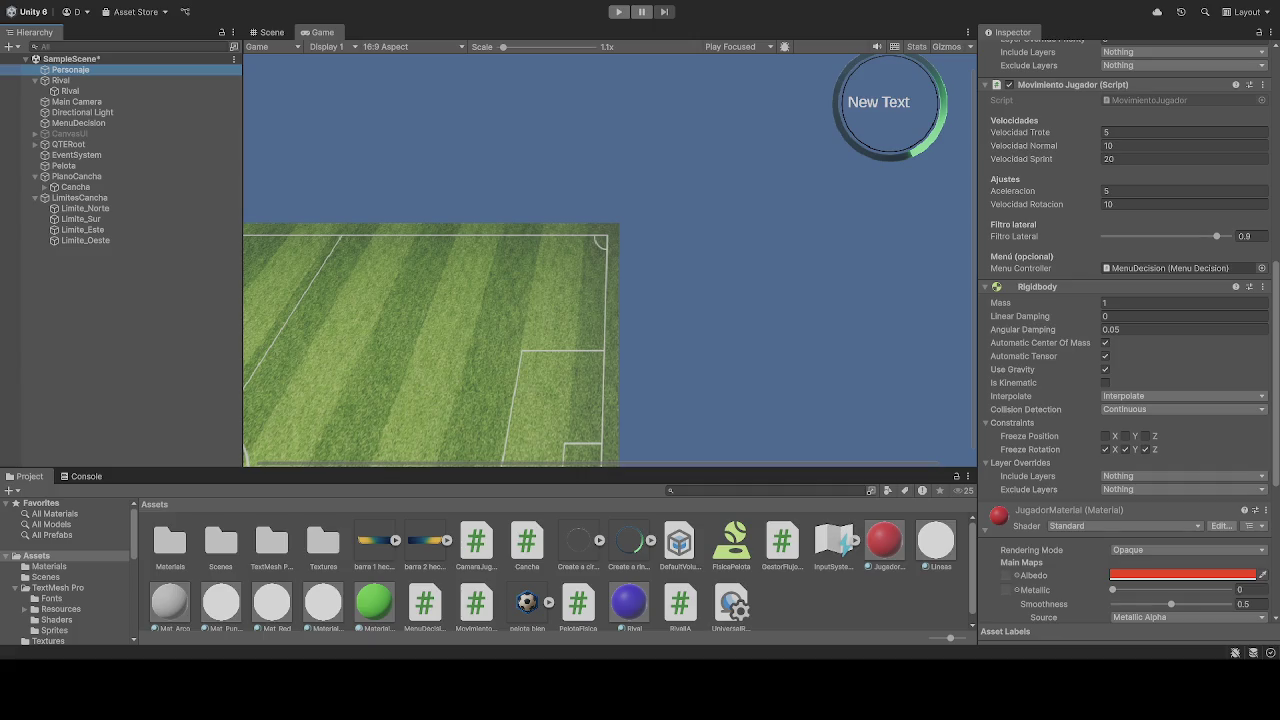
{"action": "left_click", "coordinate": [1122, 428]}
{"action": "left_click", "coordinate": [1015, 426]}
{"action": "left_click", "coordinate": [1125, 436]}
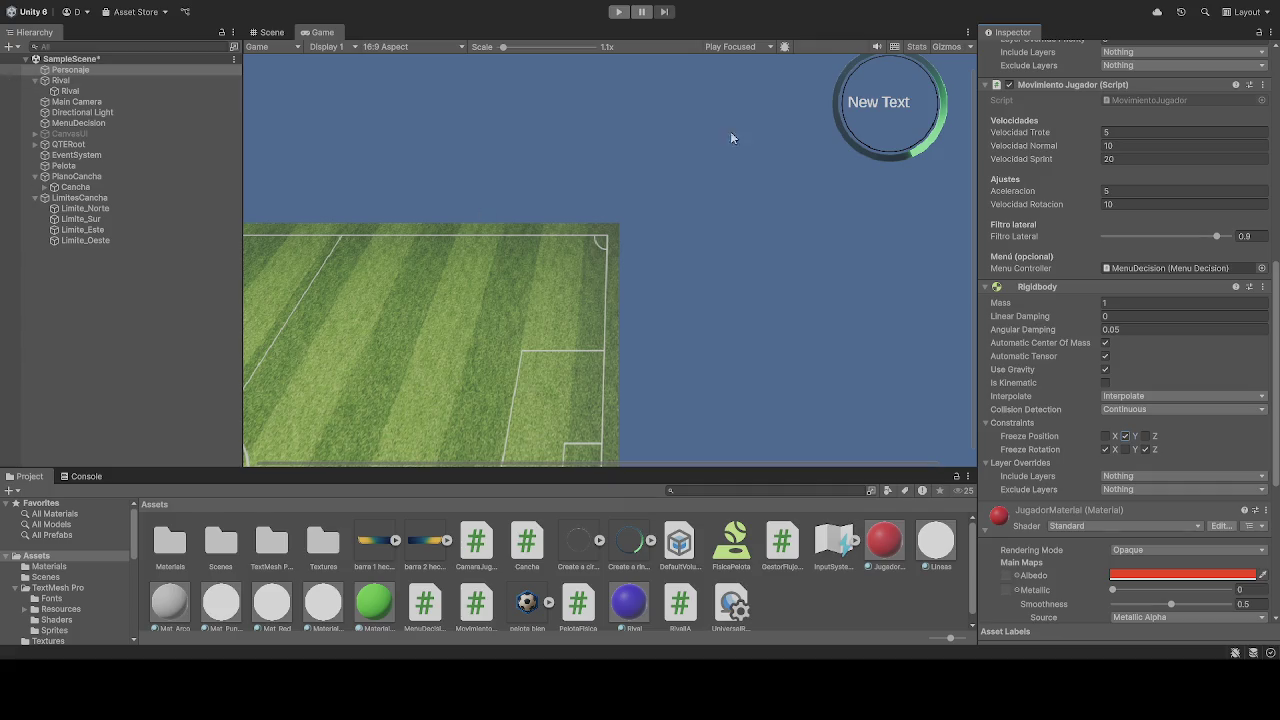
{"action": "scroll", "coordinate": [1075, 196], "scroll_direction": "up", "scroll_amount": 10}
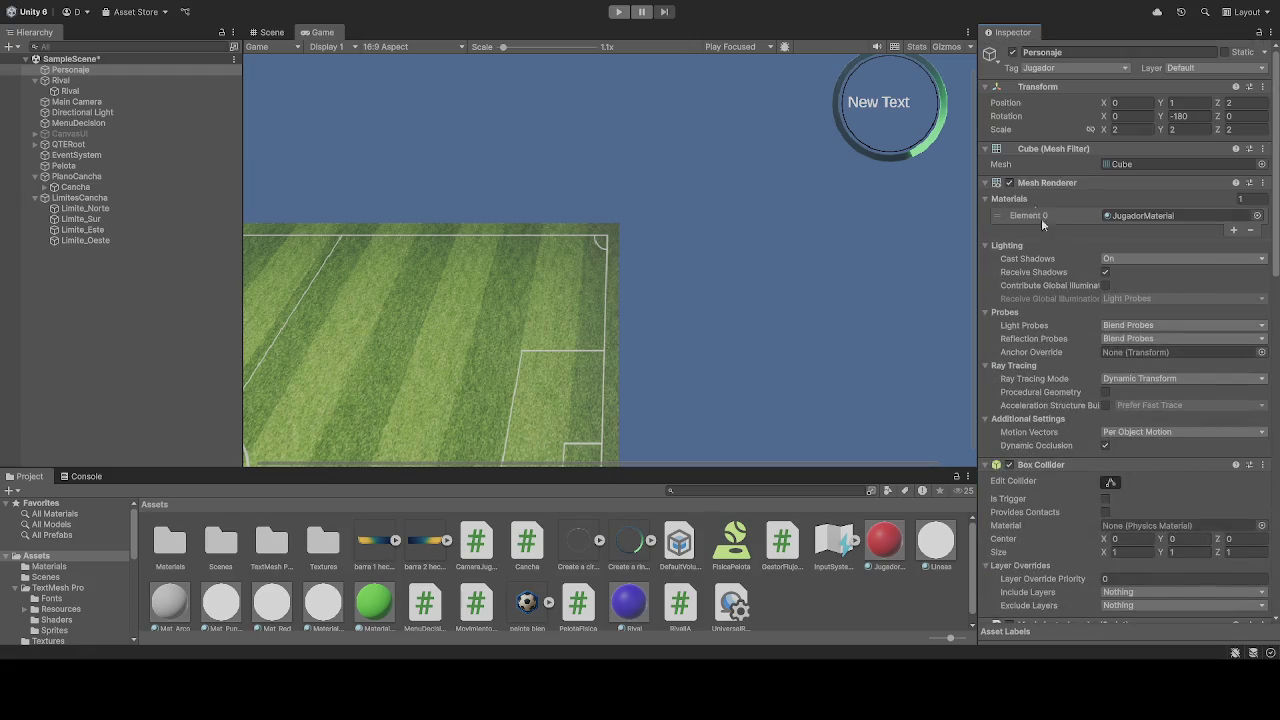
{"action": "left_click", "coordinate": [80, 82]}
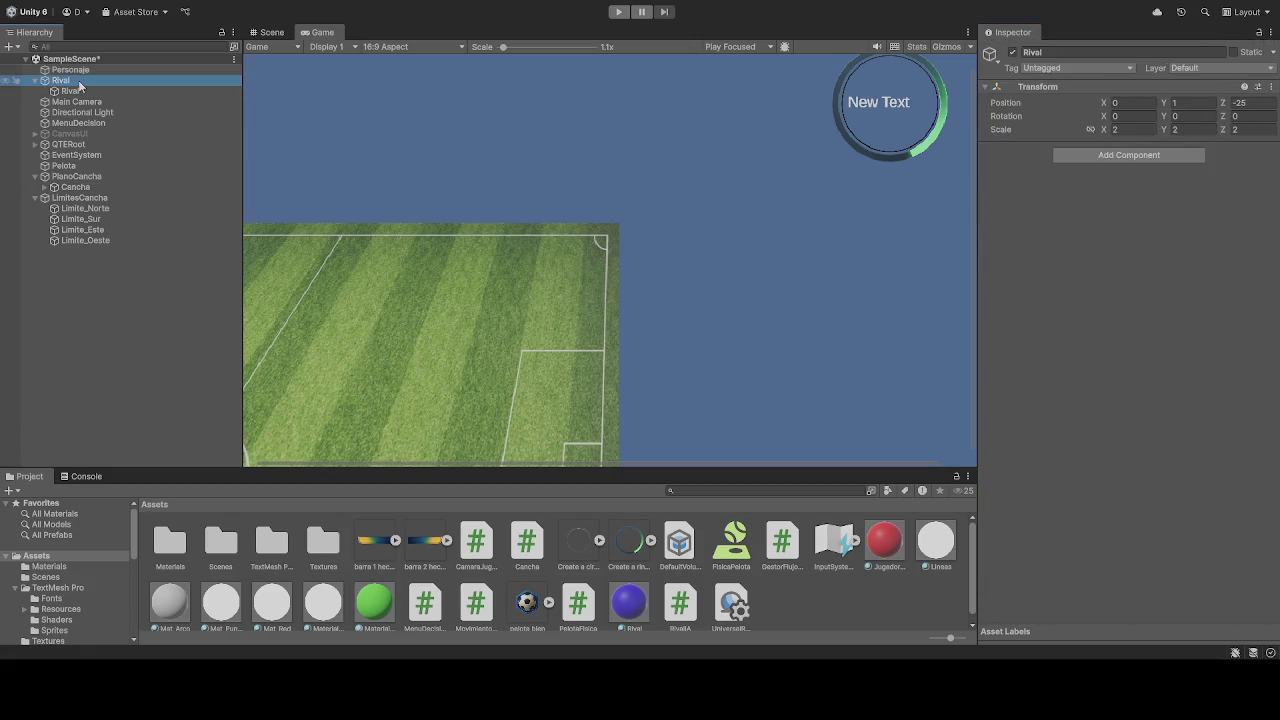
- Review EventSystem, PlanoCancha and the Pelota ball's Rigidbody settings
{"action": "left_click", "coordinate": [76, 155]}
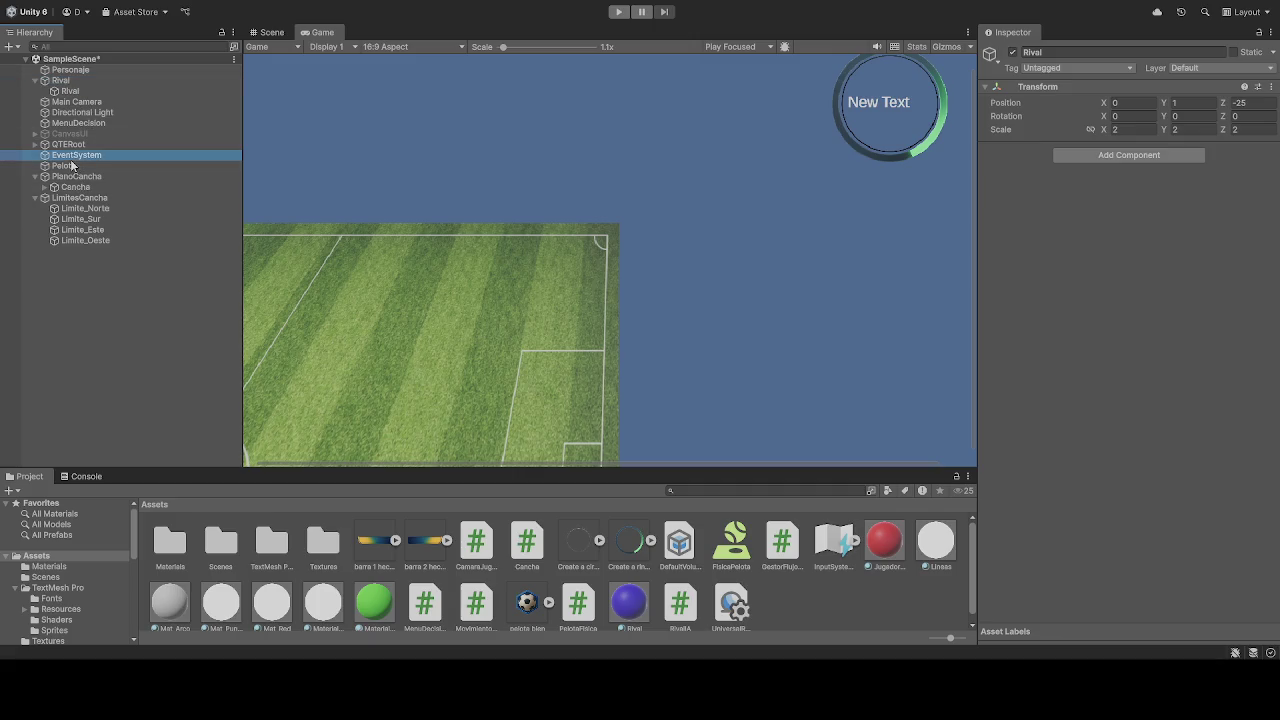
{"action": "left_click", "coordinate": [80, 177]}
{"action": "left_click", "coordinate": [64, 166]}
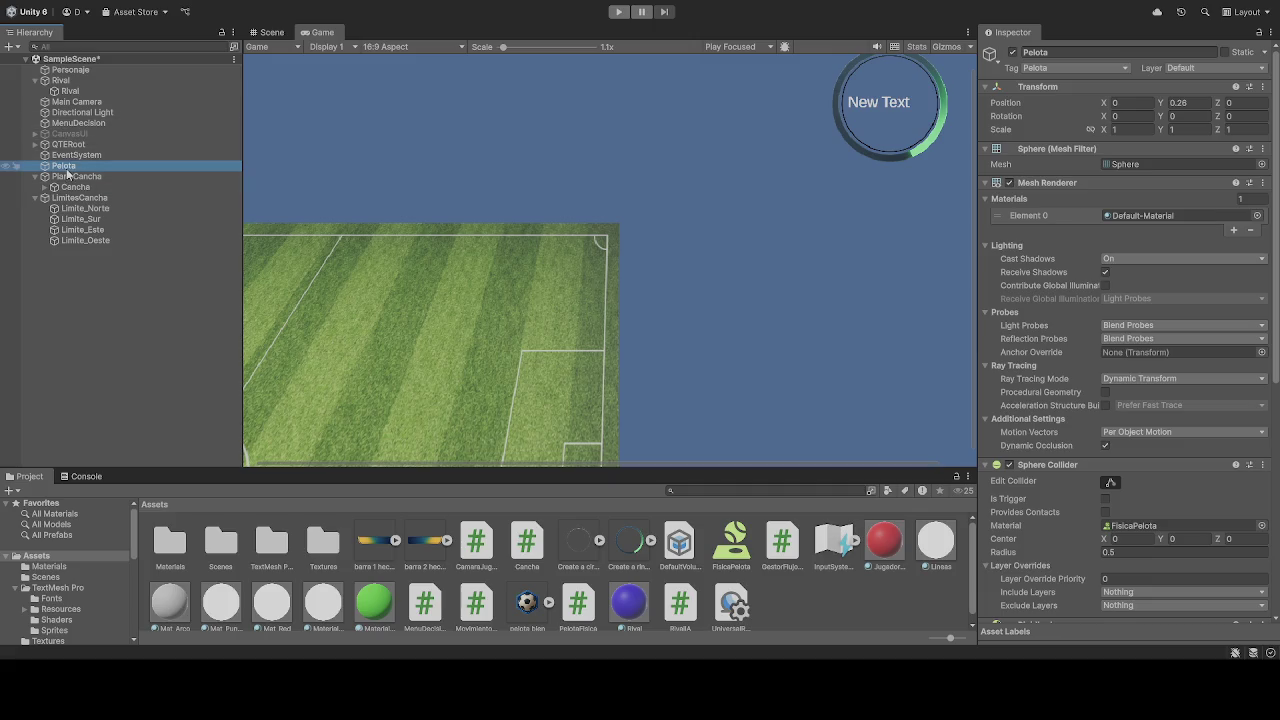
{"action": "scroll", "coordinate": [1064, 353], "scroll_direction": "down", "scroll_amount": 10}
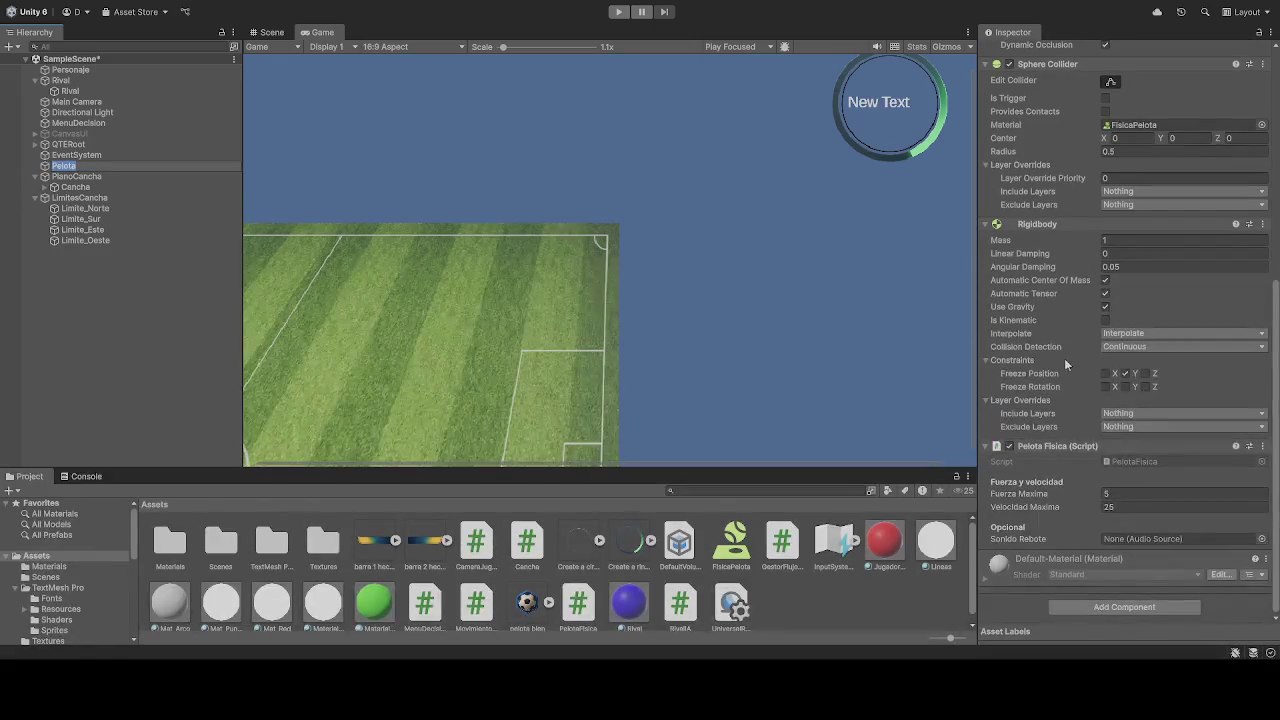
{"action": "scroll", "coordinate": [1037, 418], "scroll_direction": "up", "scroll_amount": 1}
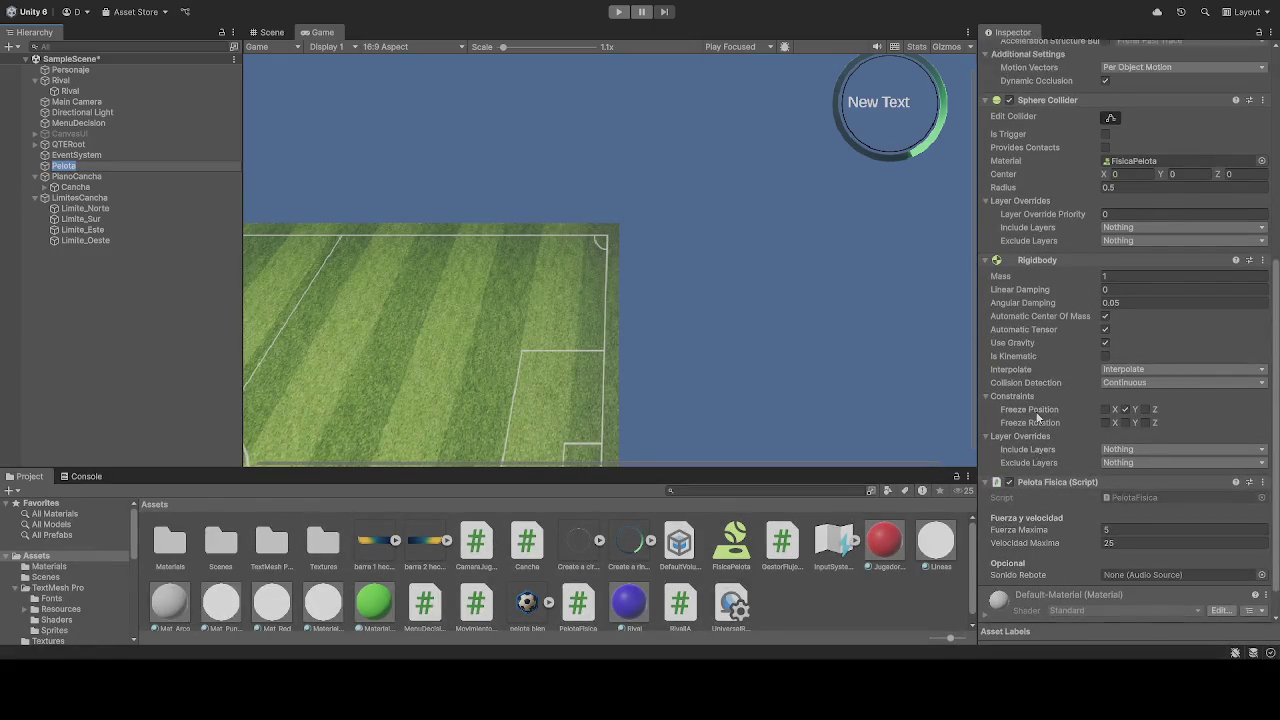
{"action": "scroll", "coordinate": [1037, 418], "scroll_direction": "up", "scroll_amount": 7}
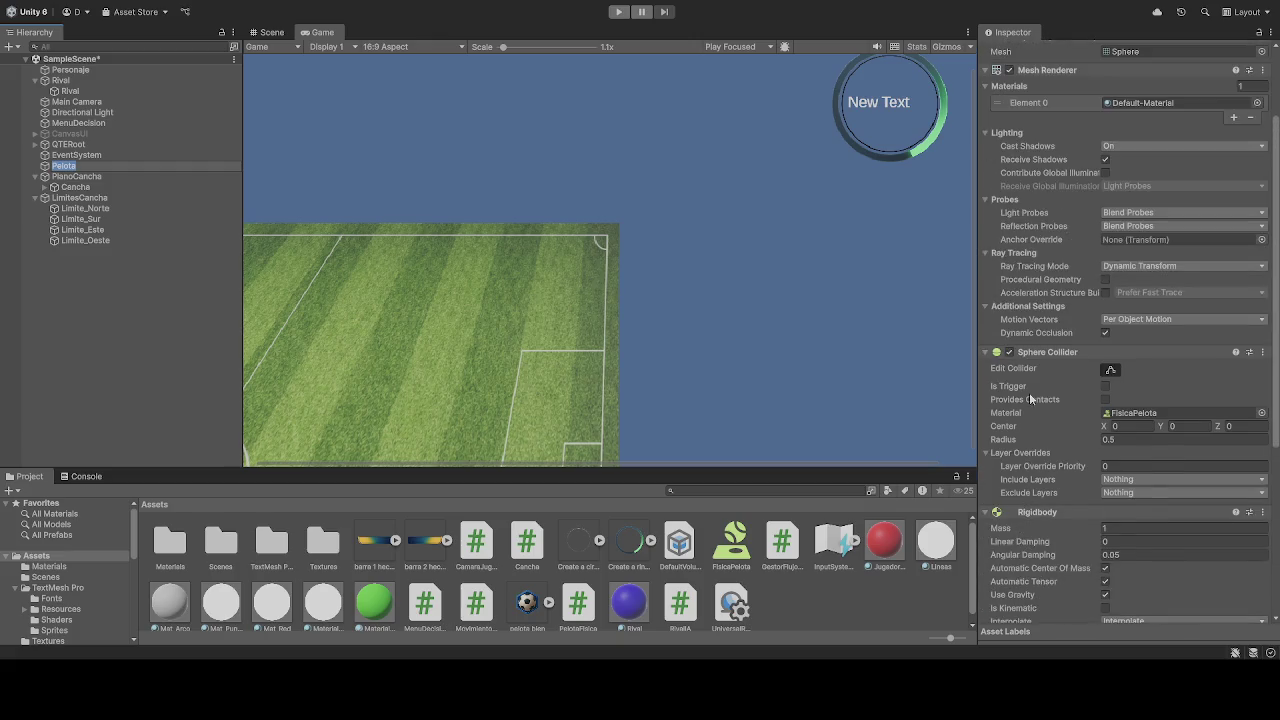
{"action": "scroll", "coordinate": [1029, 392], "scroll_direction": "up", "scroll_amount": 3}
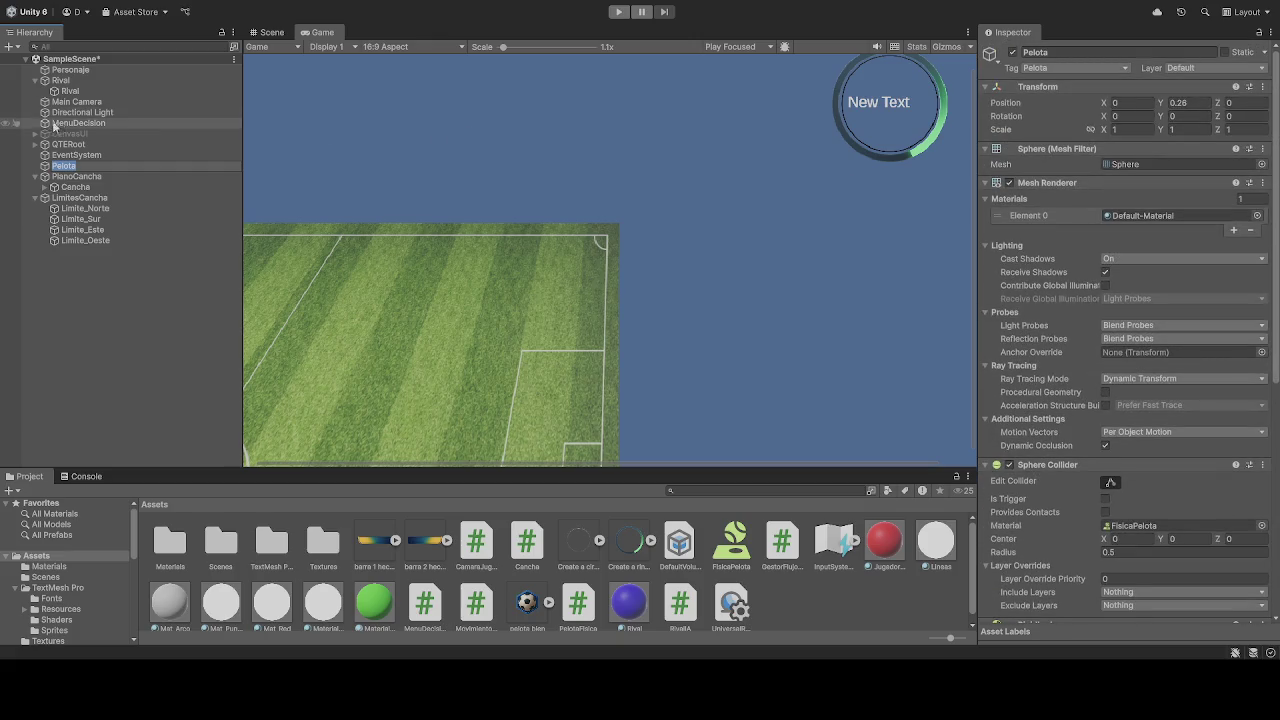
- Review Personaje's Box Collider and Movimiento Jugador speeds 5, 10 and 20
{"action": "left_click", "coordinate": [70, 70]}
{"action": "scroll", "coordinate": [1062, 427], "scroll_direction": "down", "scroll_amount": 9}
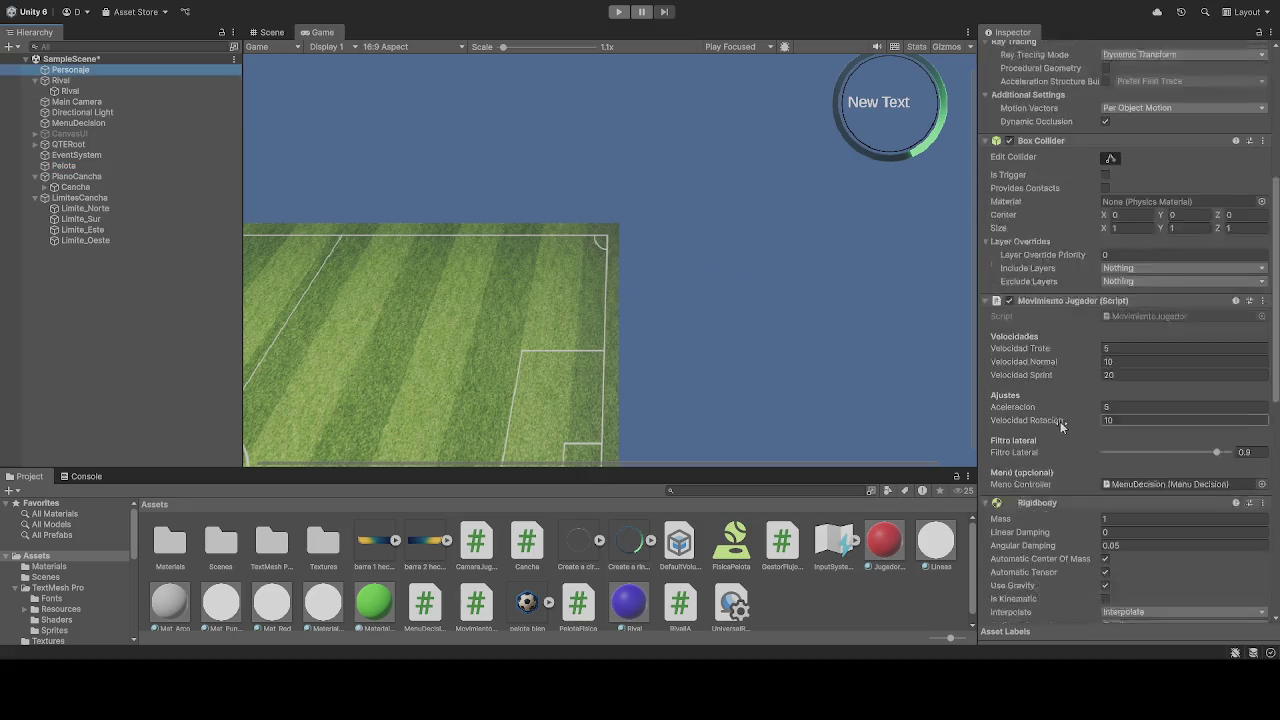
{"action": "scroll", "coordinate": [1064, 440], "scroll_direction": "down", "scroll_amount": 15}
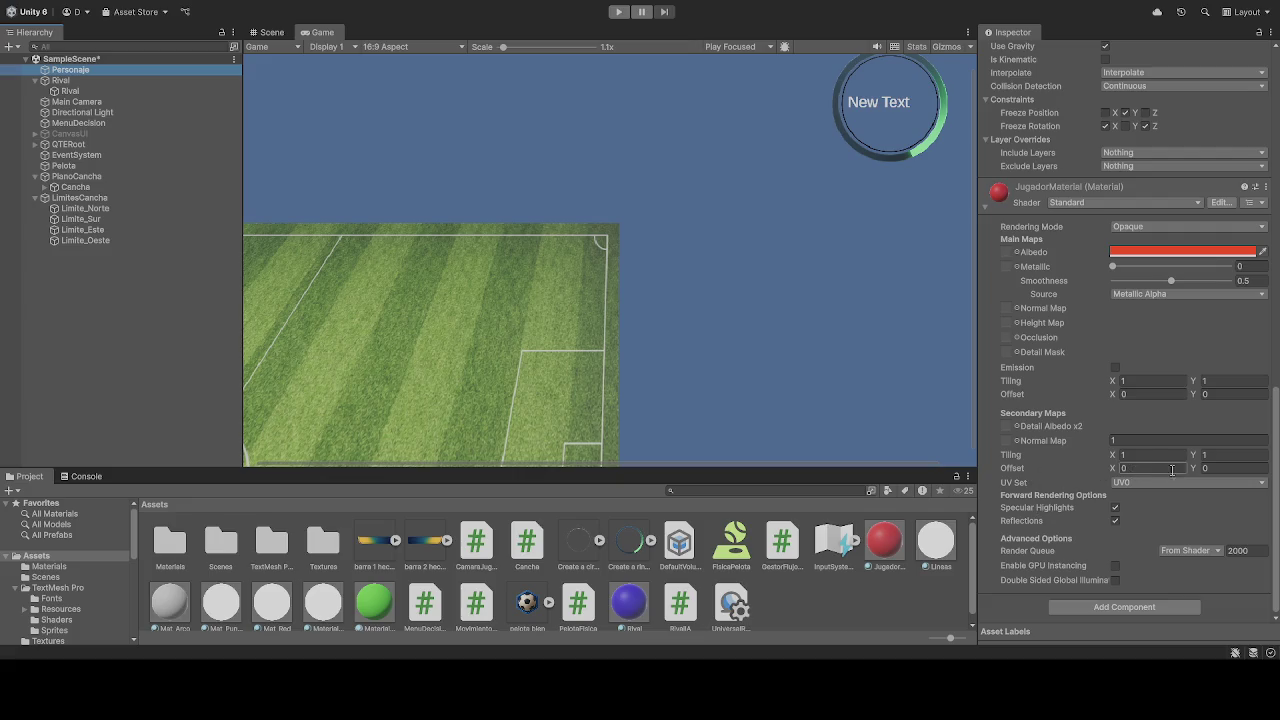
{"action": "scroll", "coordinate": [1046, 459], "scroll_direction": "up", "scroll_amount": 10}
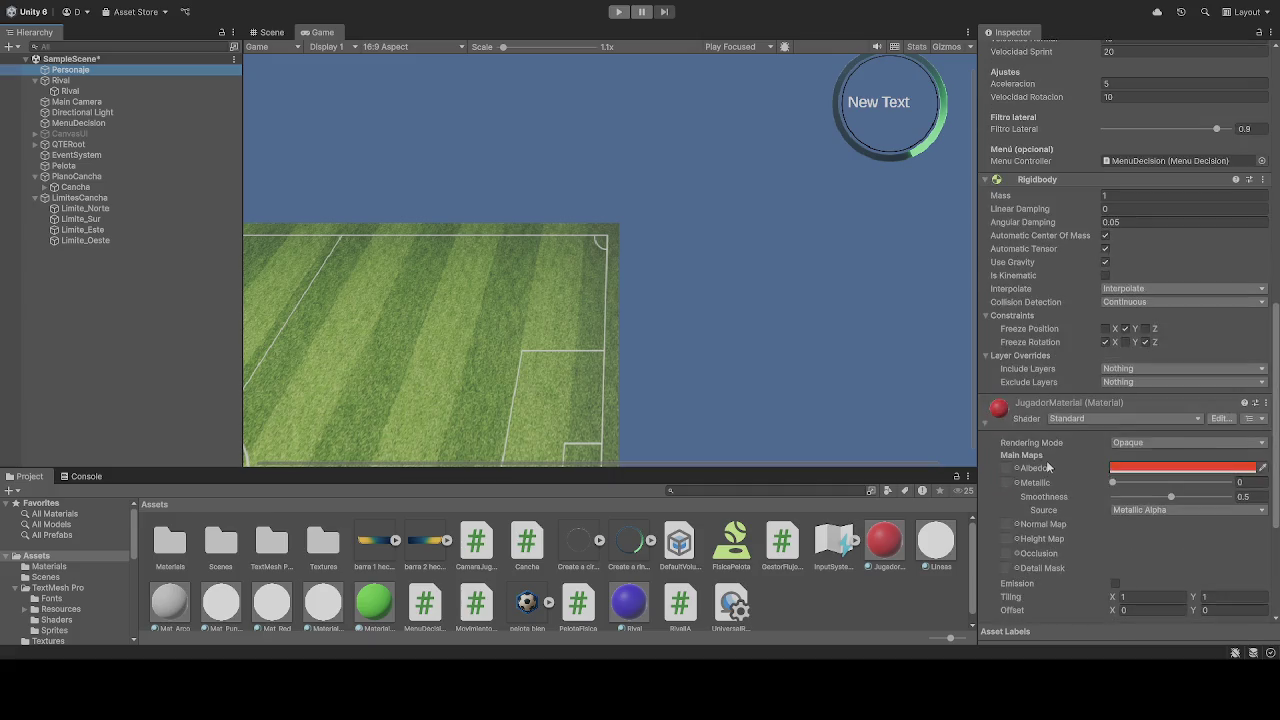
{"action": "scroll", "coordinate": [1043, 459], "scroll_direction": "up", "scroll_amount": 9}
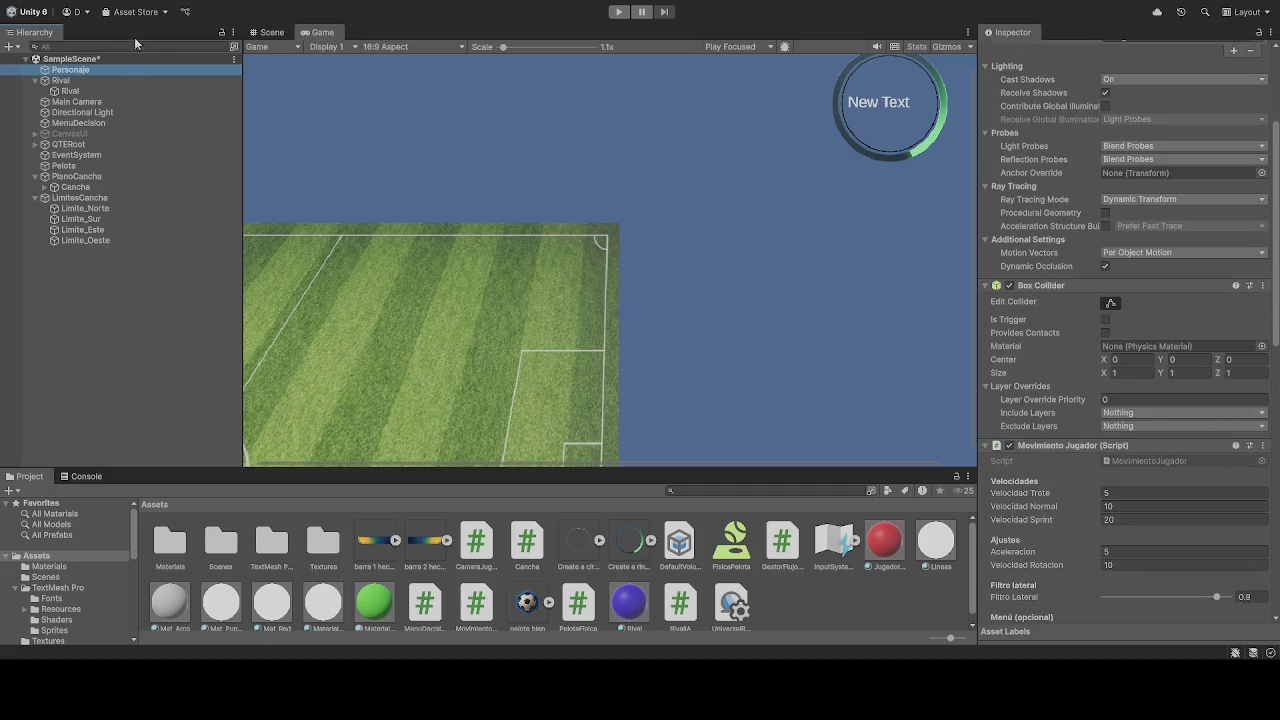
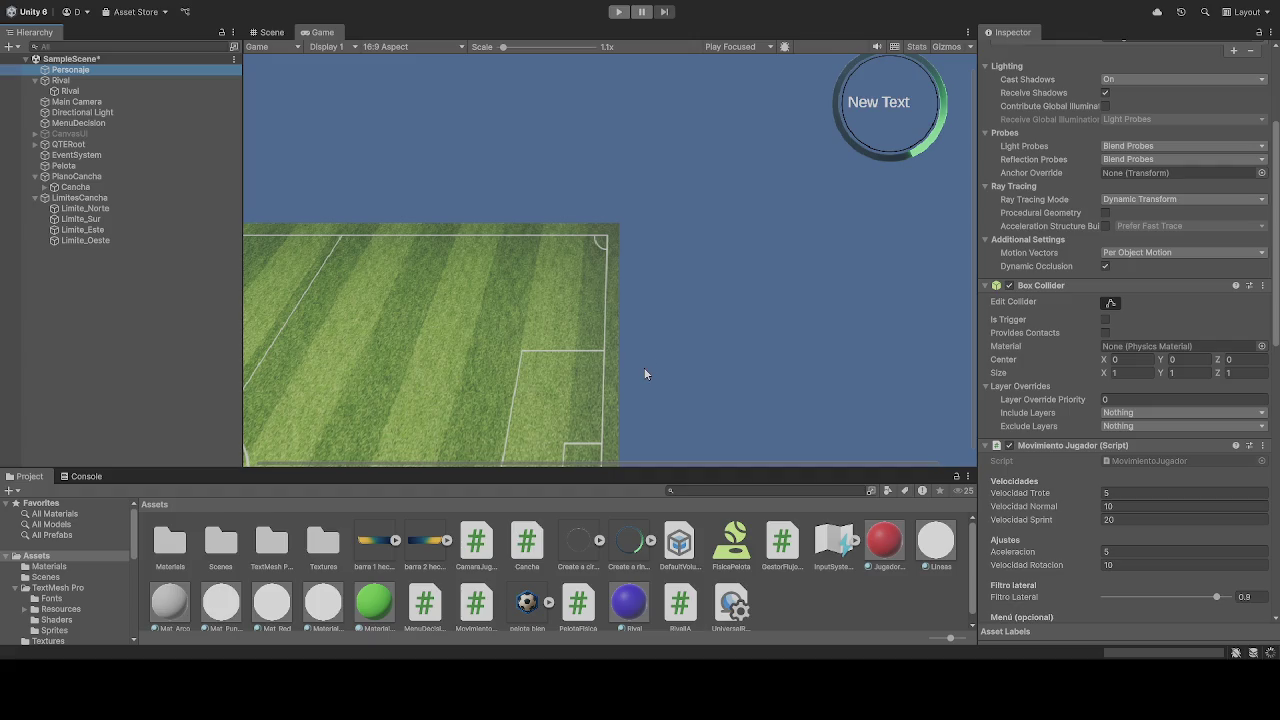
{"action": "left_click", "coordinate": [618, 11]}
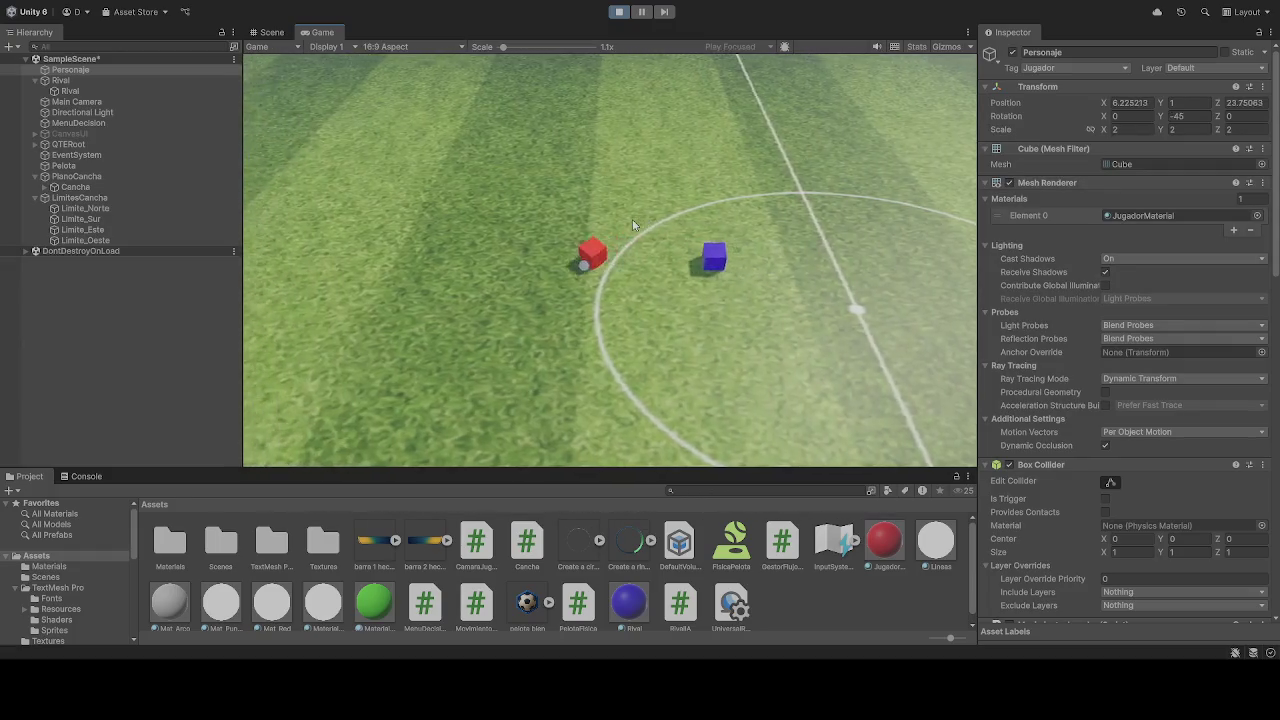
{"action": "key", "text": "ctrl+p"}
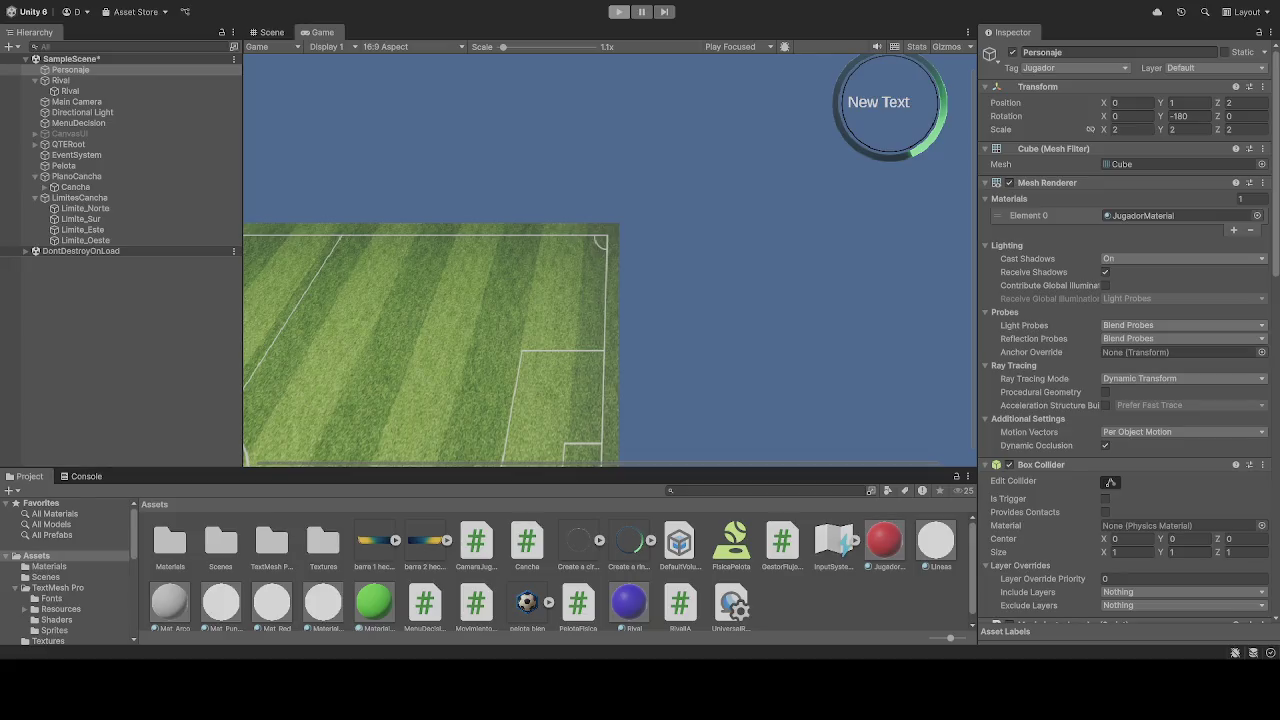